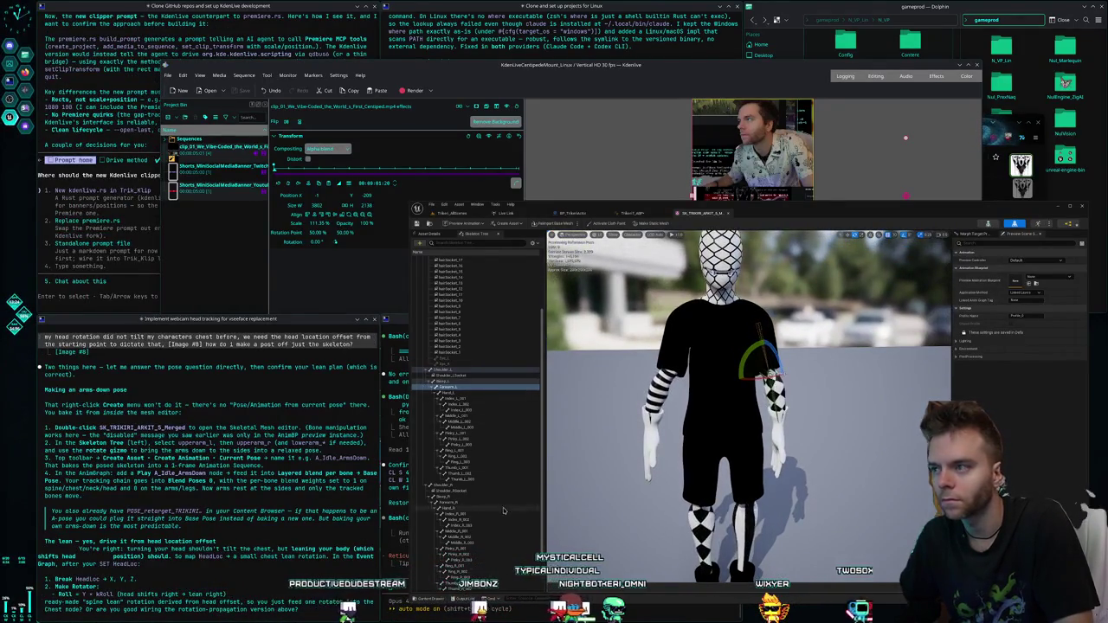
- Select the forearm bone and rotate it so the arm hangs lower at the character's side
{"action": "left_click", "coordinate": [463, 496]}
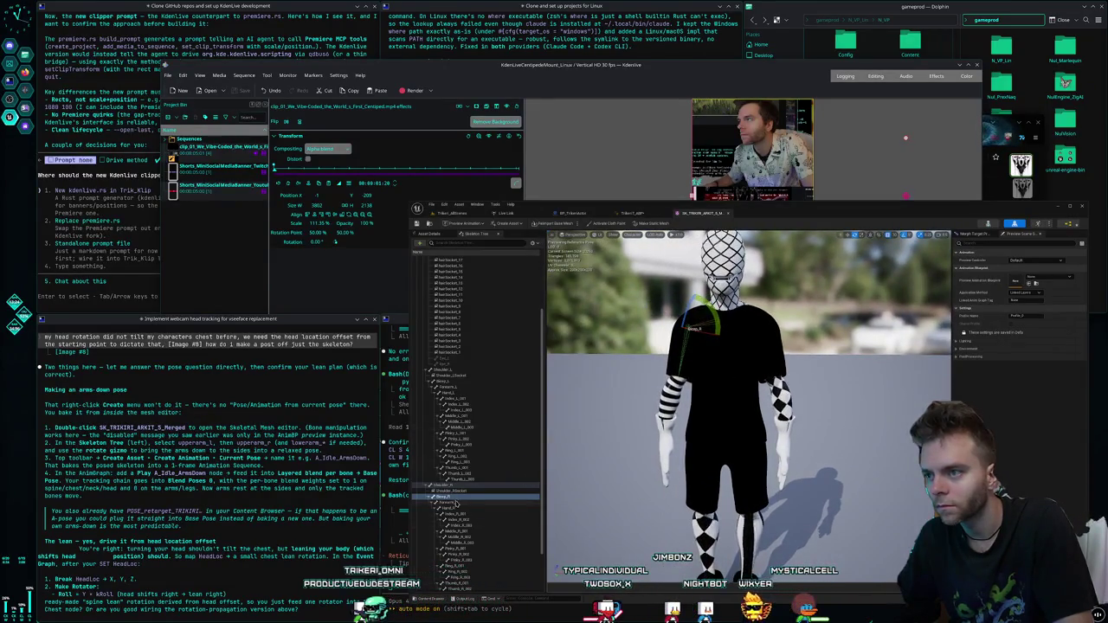
{"action": "left_click", "coordinate": [457, 503]}
{"action": "scroll", "coordinate": [688, 430], "scroll_direction": "up", "scroll_amount": 3}
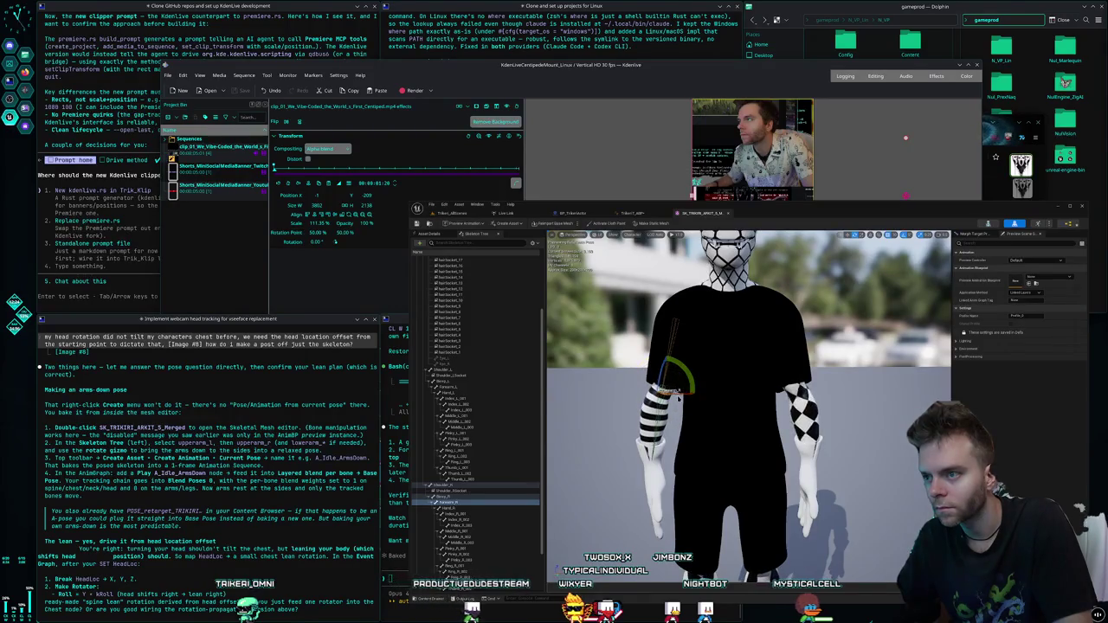
{"action": "left_click_drag", "start_coordinate": [645, 387], "coordinate": [639, 391]}
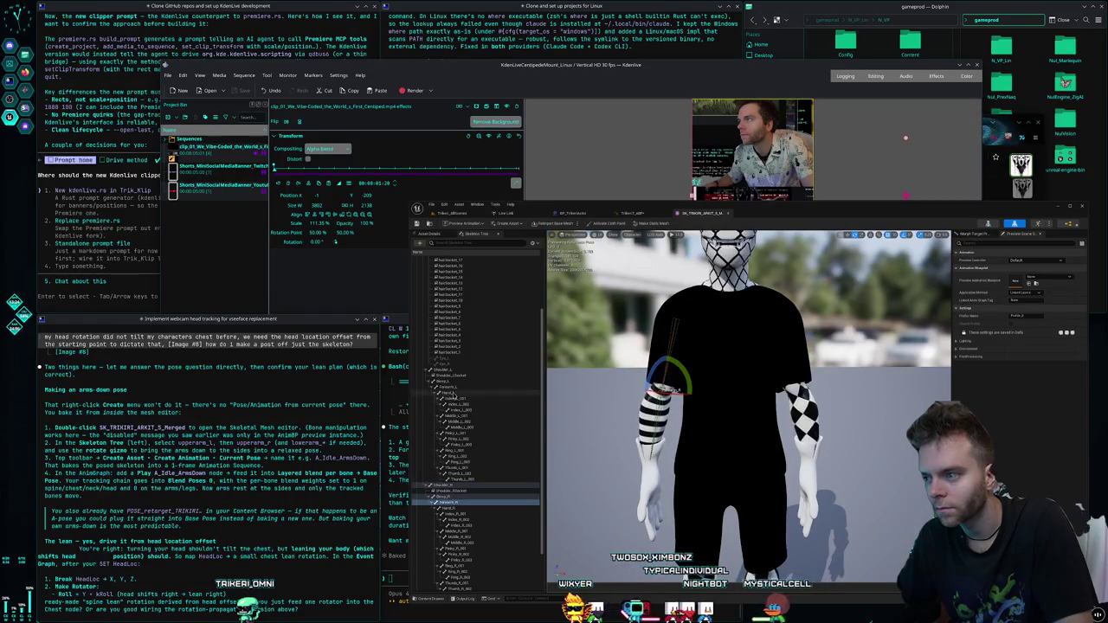
{"action": "left_click", "coordinate": [453, 389]}
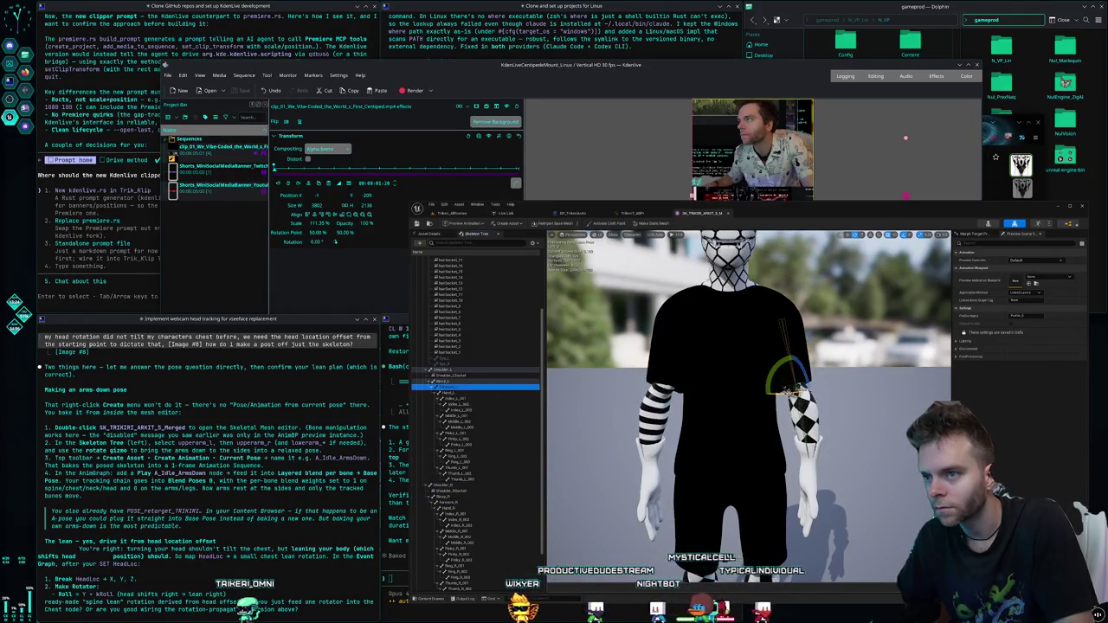
- Zoom in, select Hand_L and the Middle_L_001 and ring finger bones, and frame the left hand
{"action": "scroll", "coordinate": [749, 406], "scroll_direction": "up", "scroll_amount": 3}
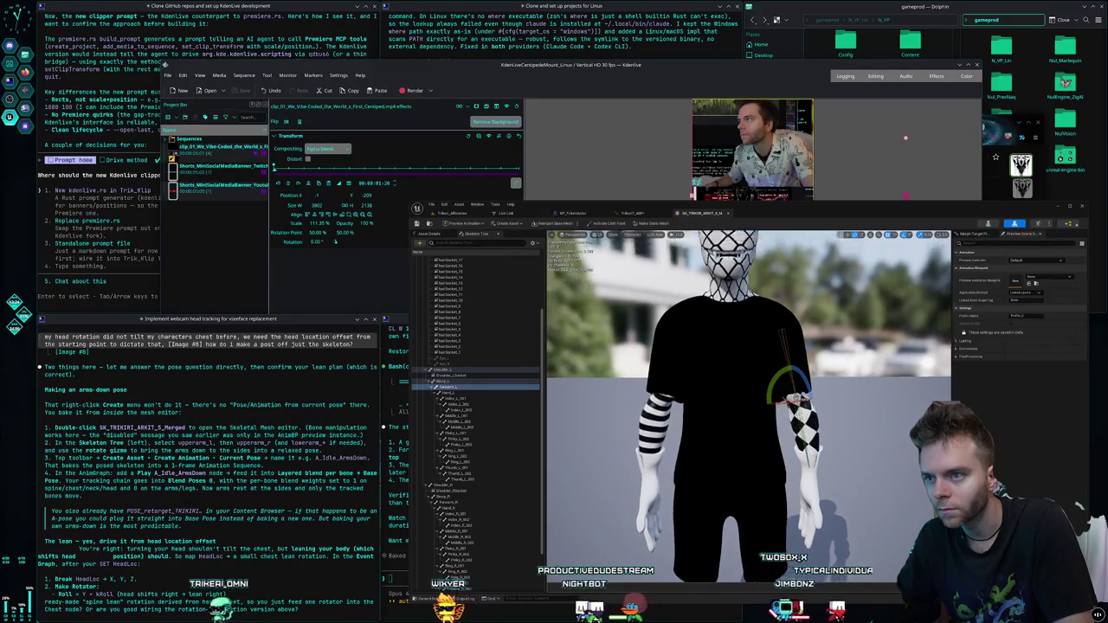
{"action": "left_click", "coordinate": [462, 395]}
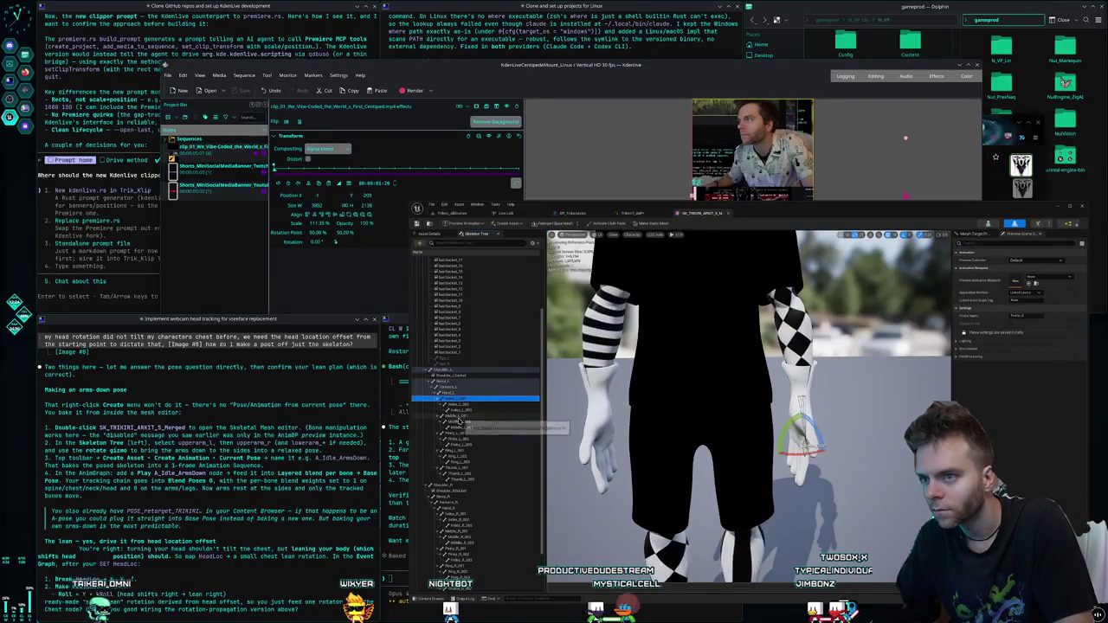
{"action": "left_click", "coordinate": [460, 417]}
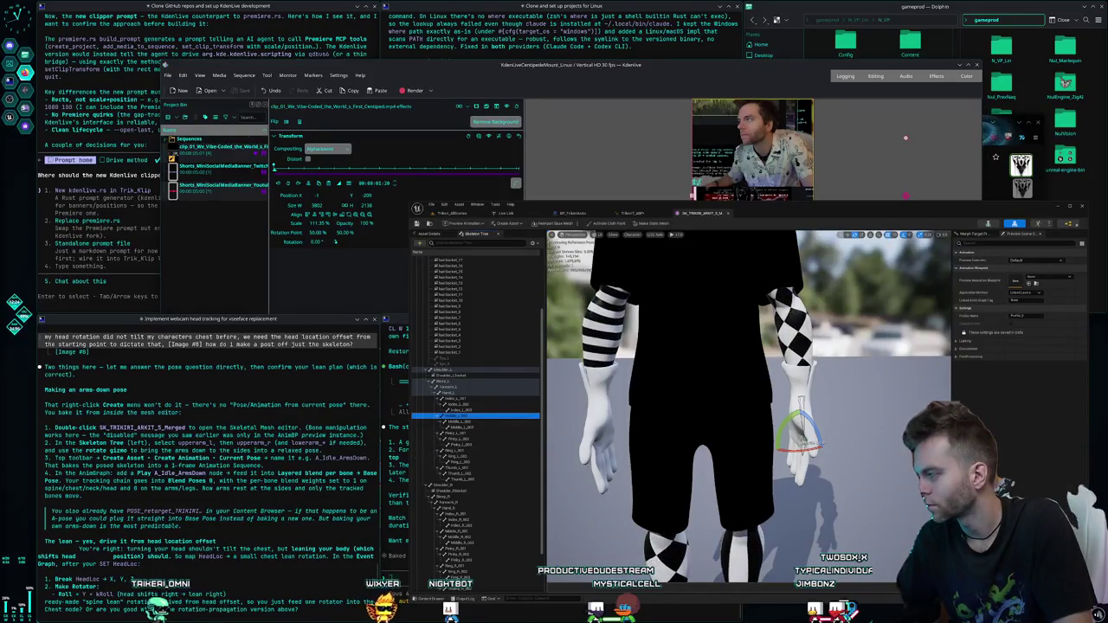
{"action": "left_click", "coordinate": [466, 433]}
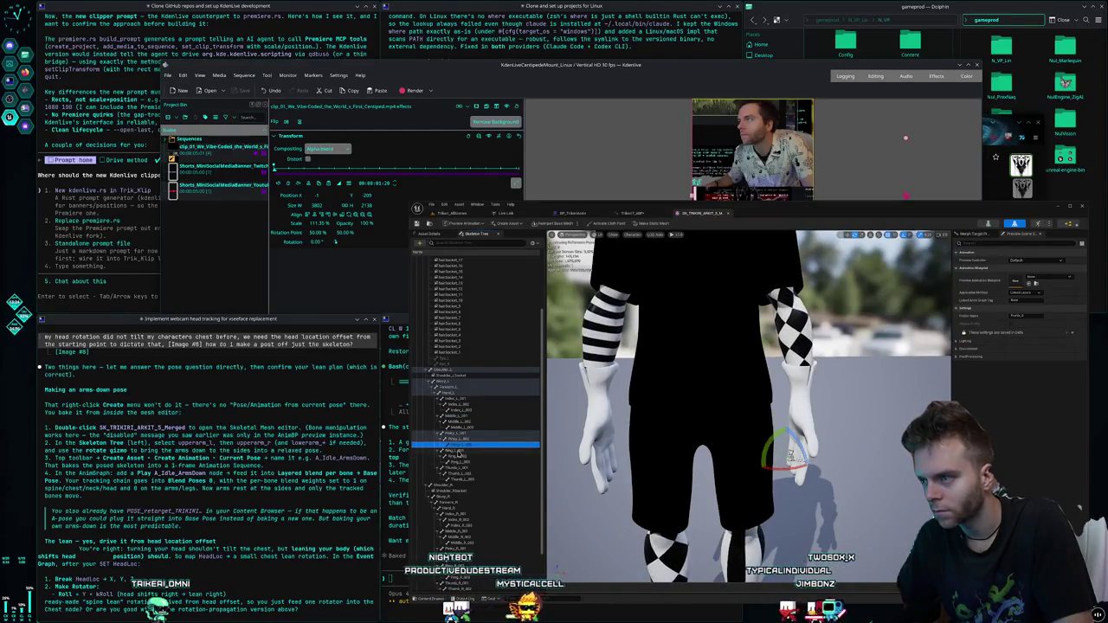
{"action": "left_click", "coordinate": [459, 450]}
{"action": "left_click", "coordinate": [459, 468]}
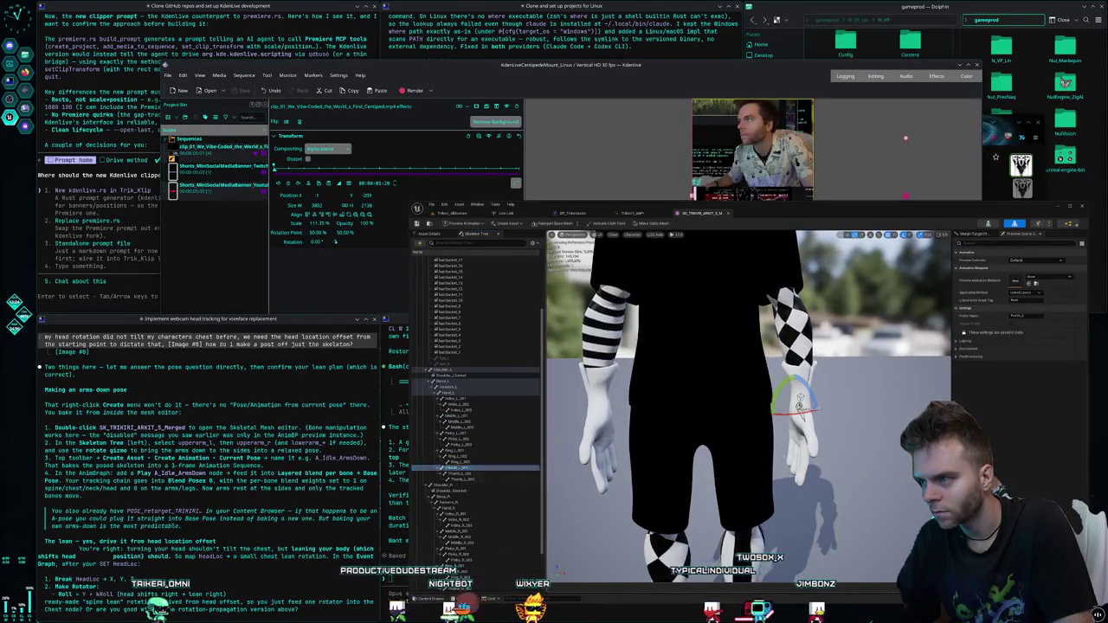
{"action": "key", "text": "f"}
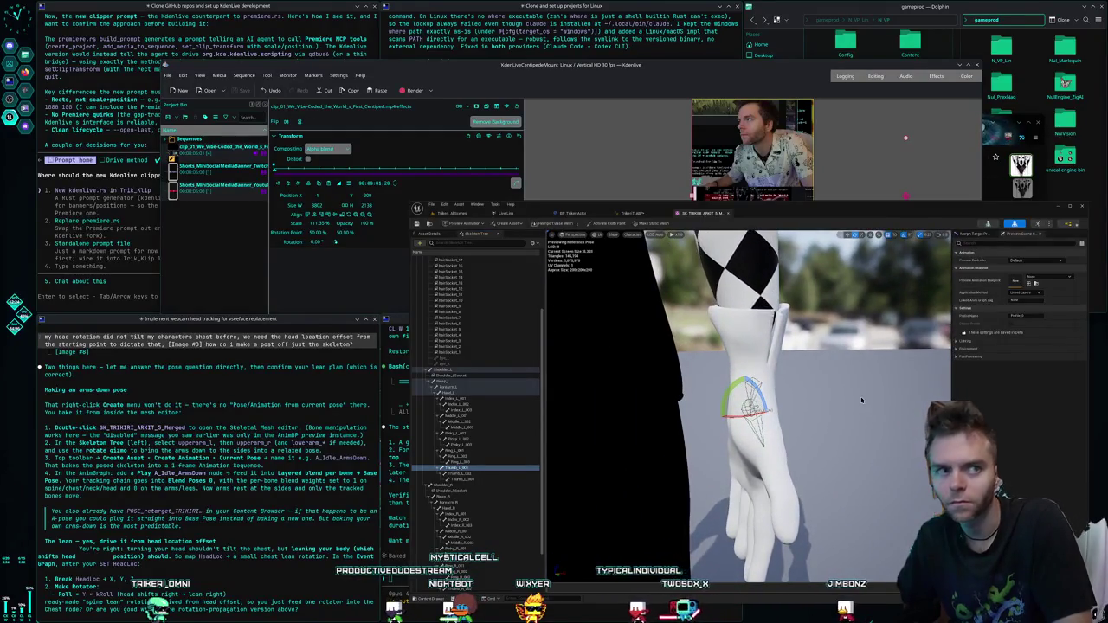
- Rotate the left hand bone so its palm and fingers straighten
{"action": "mouse_move", "coordinate": [732, 379]}
{"action": "left_mouse_down"}
{"action": "mouse_move", "coordinate": [753, 408]}
{"action": "mouse_move", "coordinate": [783, 414]}
{"action": "left_mouse_up"}
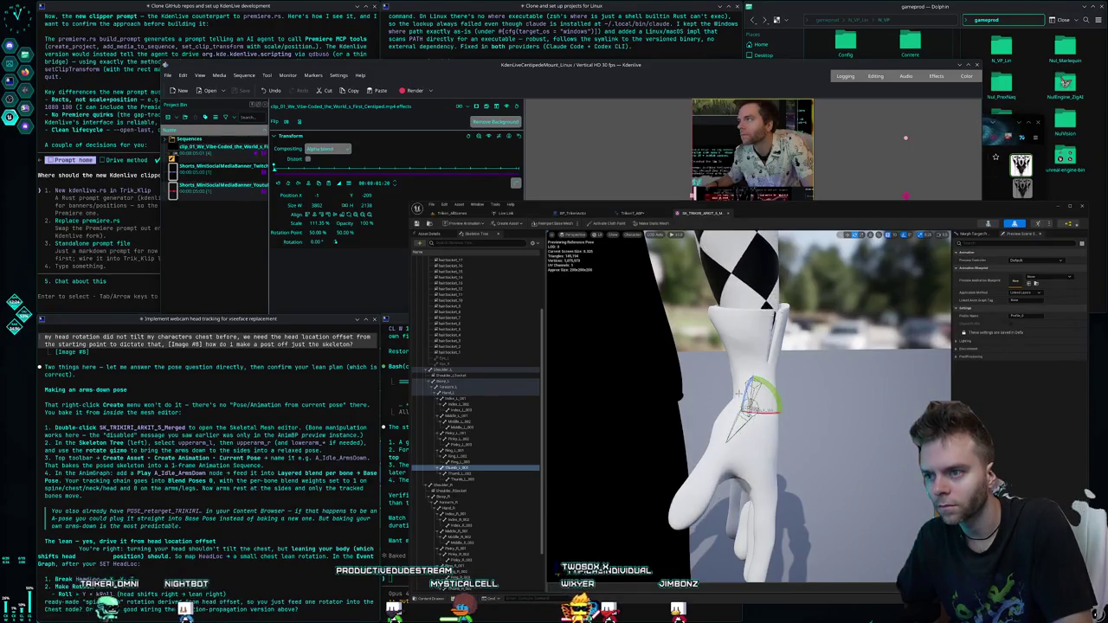
{"action": "scroll", "coordinate": [783, 413], "scroll_direction": "up", "scroll_amount": 1}
{"action": "left_click_drag", "start_coordinate": [783, 413], "coordinate": [748, 394]}
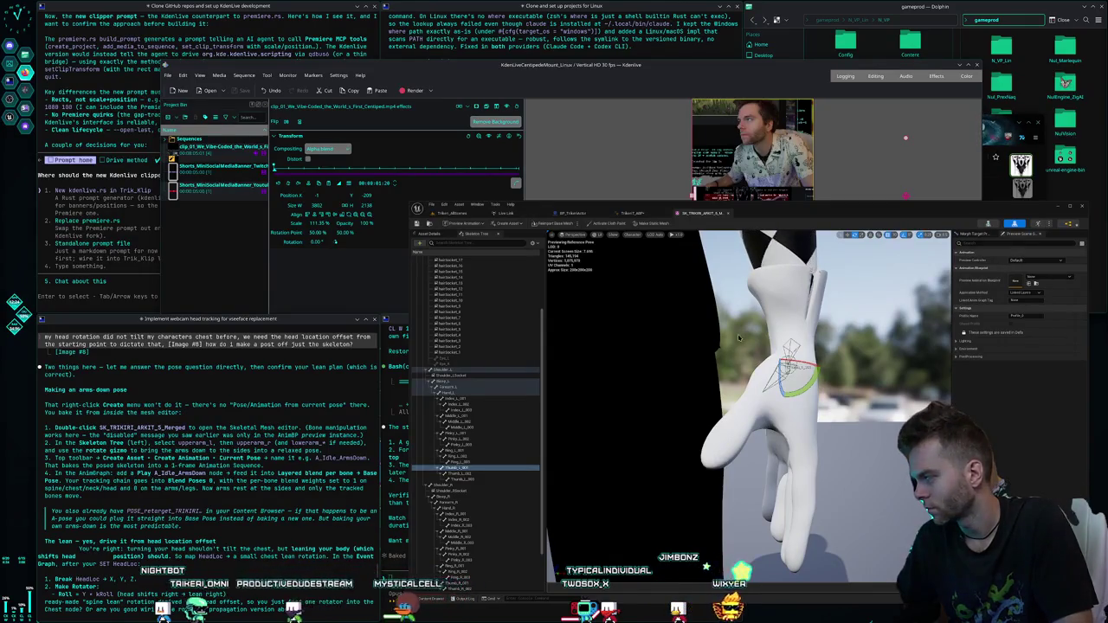
{"action": "left_click_drag", "start_coordinate": [738, 338], "coordinate": [696, 346]}
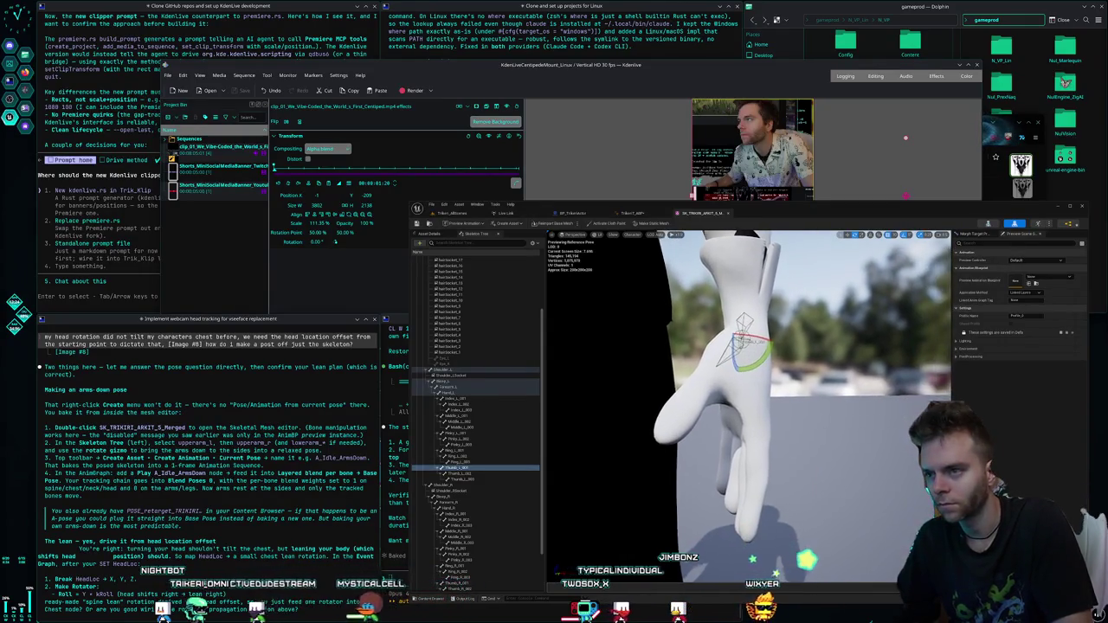
- Select the left thumb bones while viewing the hand from underneath
{"action": "left_click", "coordinate": [434, 474]}
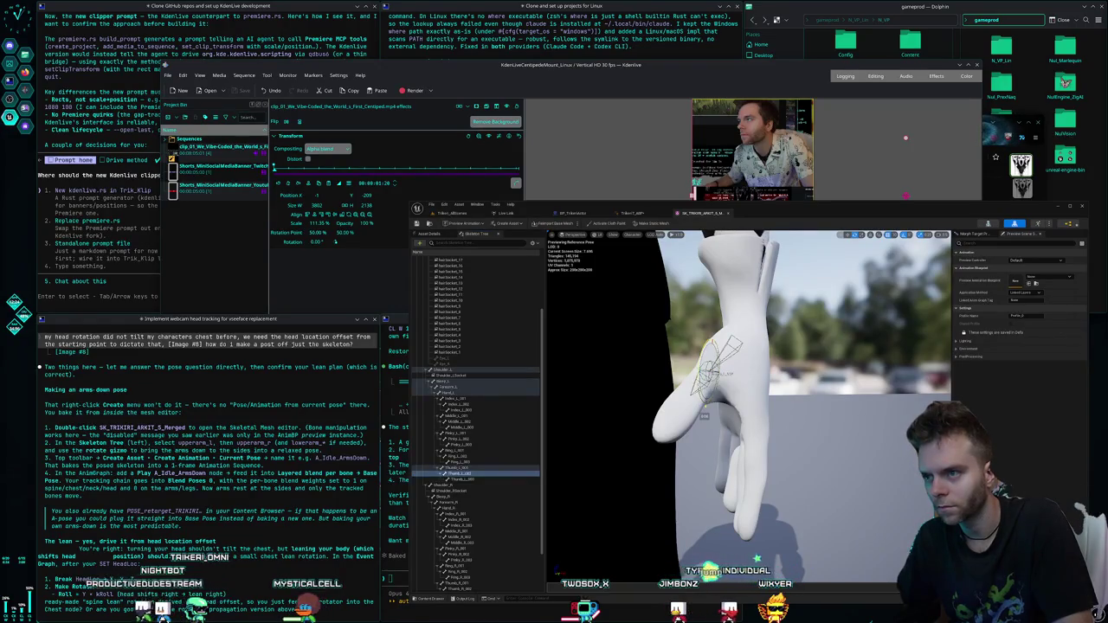
{"action": "left_click_drag", "start_coordinate": [640, 428], "coordinate": [641, 427]}
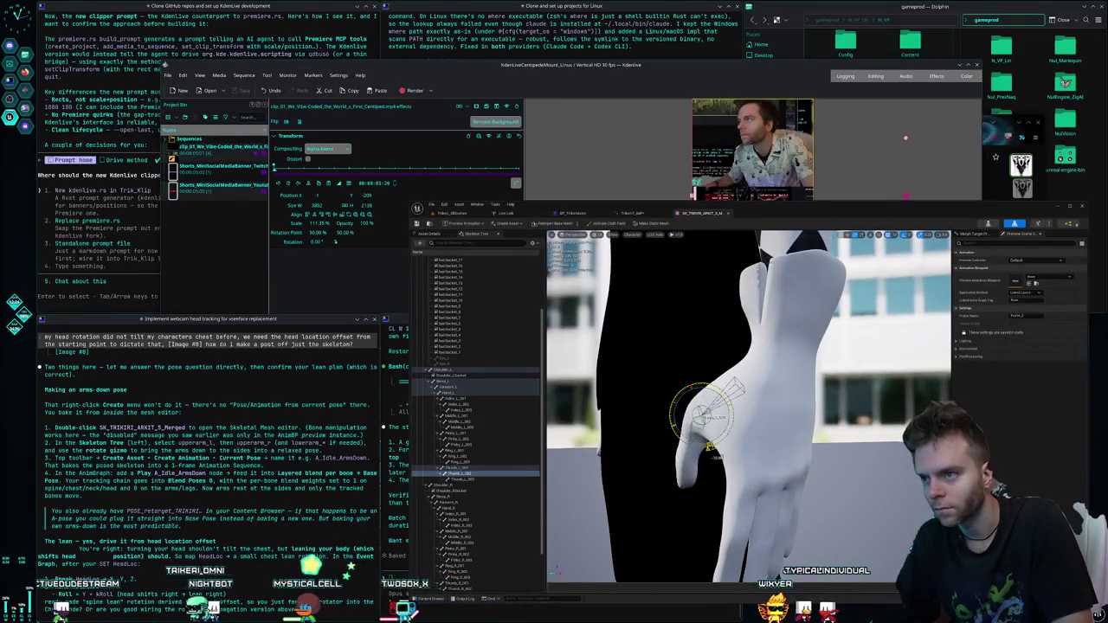
{"action": "left_click_drag", "start_coordinate": [677, 398], "coordinate": [677, 399]}
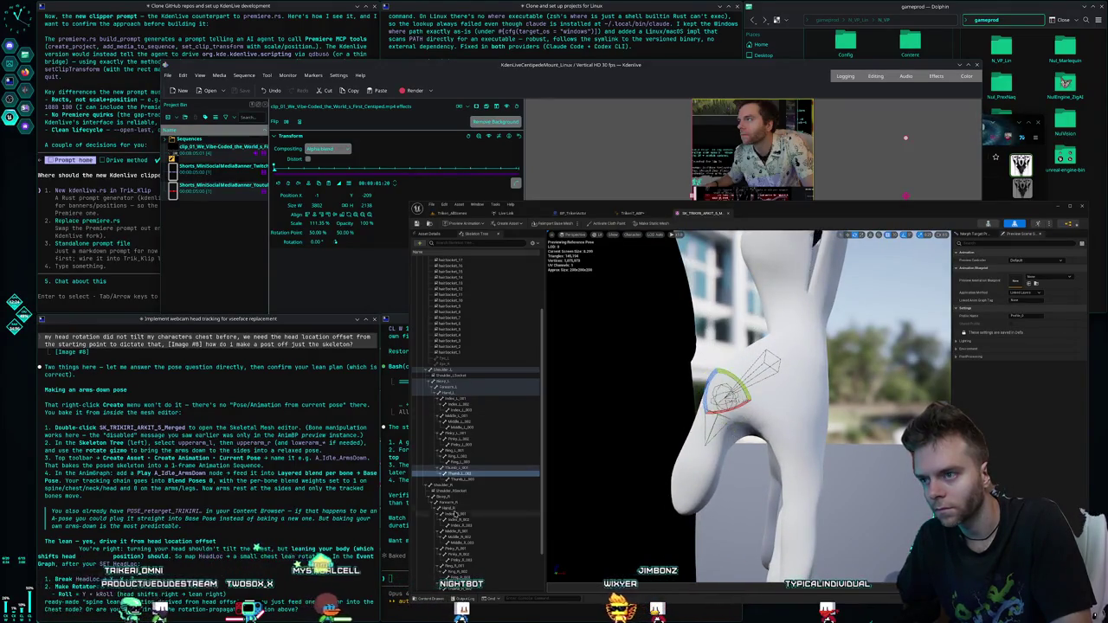
{"action": "left_click", "coordinate": [459, 478]}
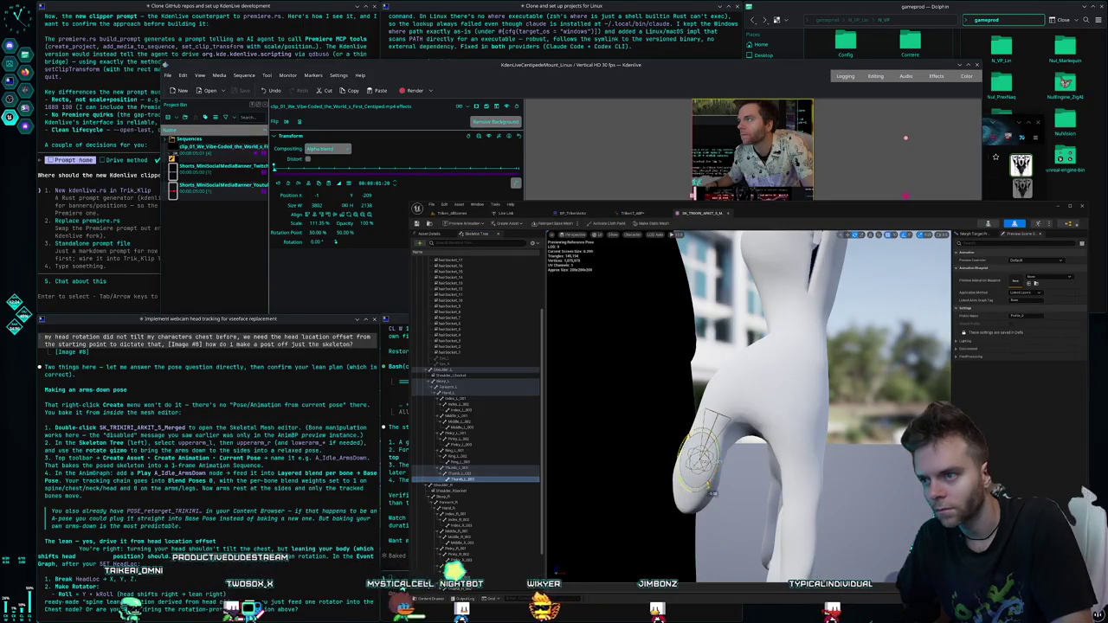
- Zoom onto the left hand and give one of its bones a slight downward rotation
{"action": "key", "text": "f"}
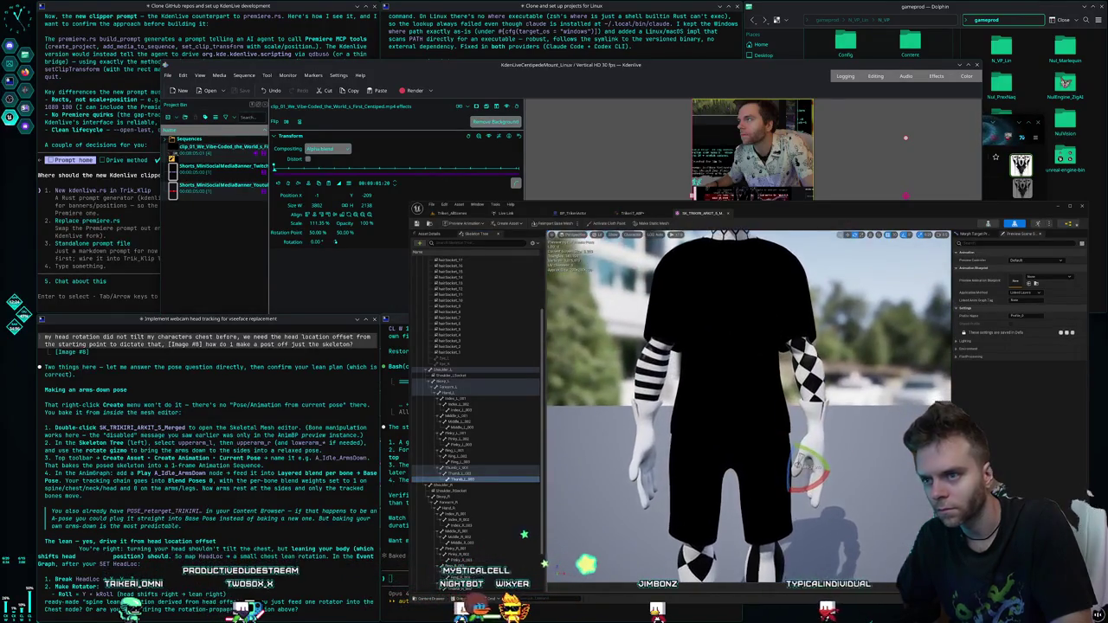
{"action": "scroll", "coordinate": [749, 407], "scroll_direction": "up", "scroll_amount": 5}
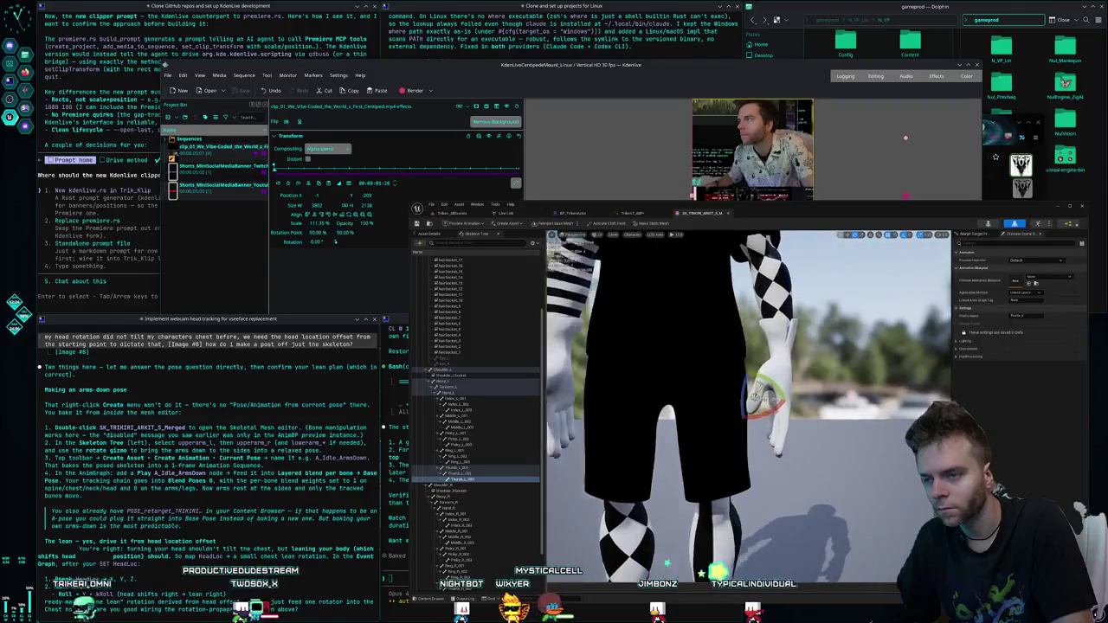
{"action": "scroll", "coordinate": [691, 441], "scroll_direction": "up", "scroll_amount": 3}
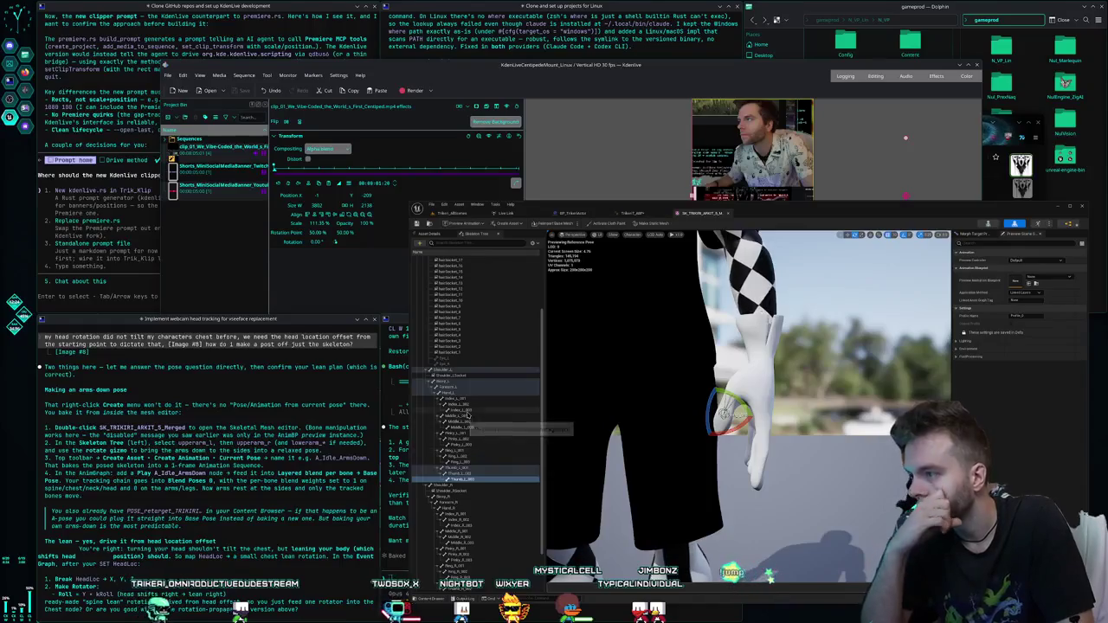
{"action": "left_click", "coordinate": [463, 415]}
{"action": "left_click", "coordinate": [463, 399]}
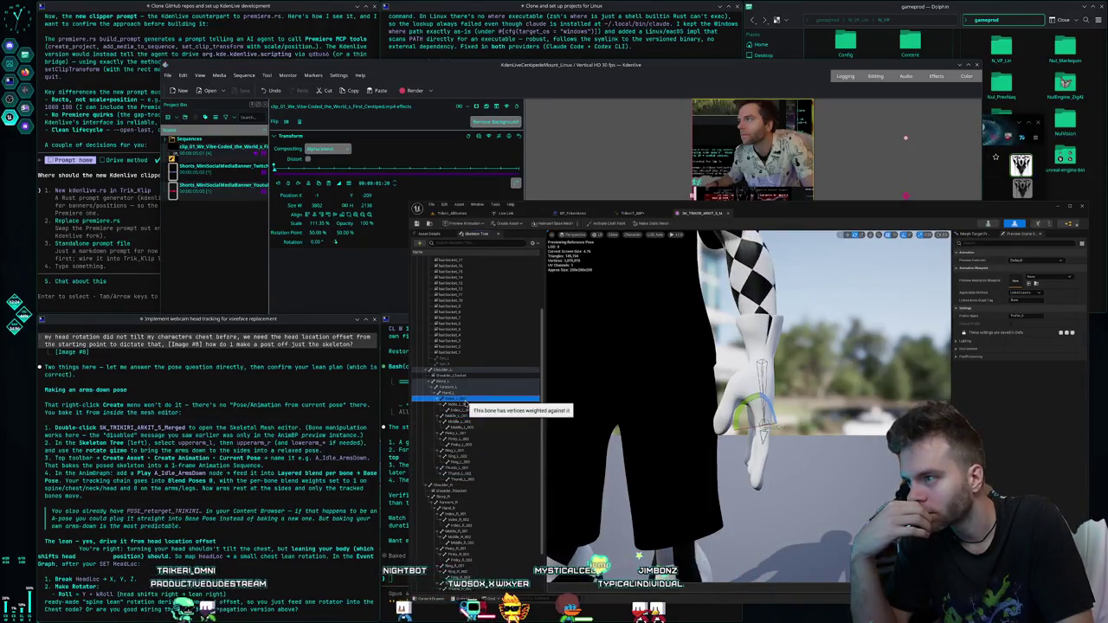
{"action": "left_click_drag", "start_coordinate": [758, 417], "coordinate": [766, 469]}
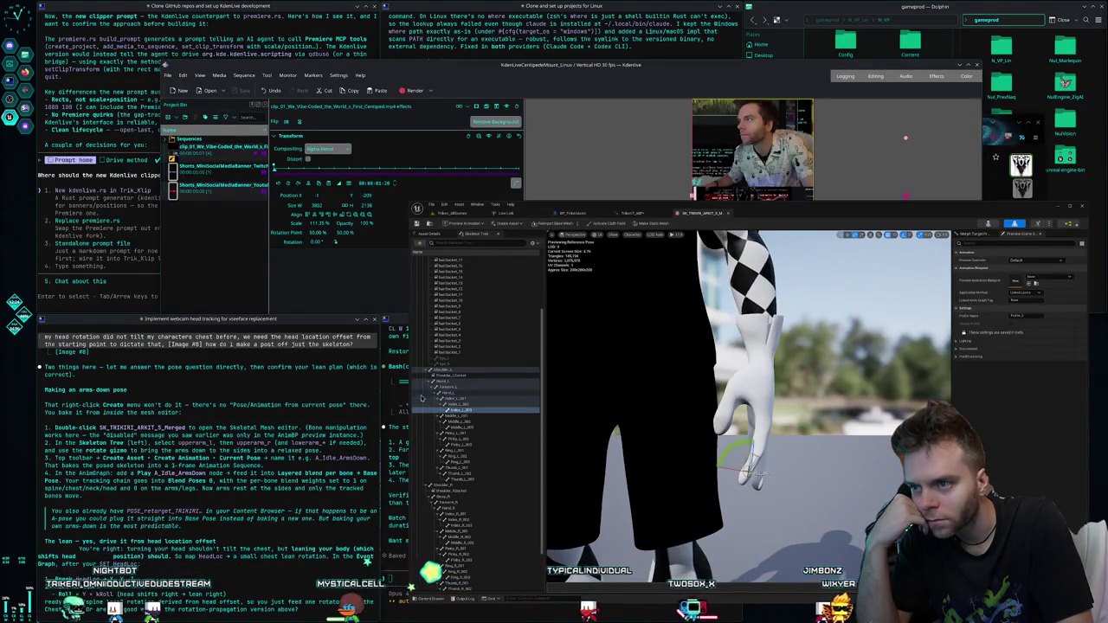
{"action": "left_click", "coordinate": [441, 405]}
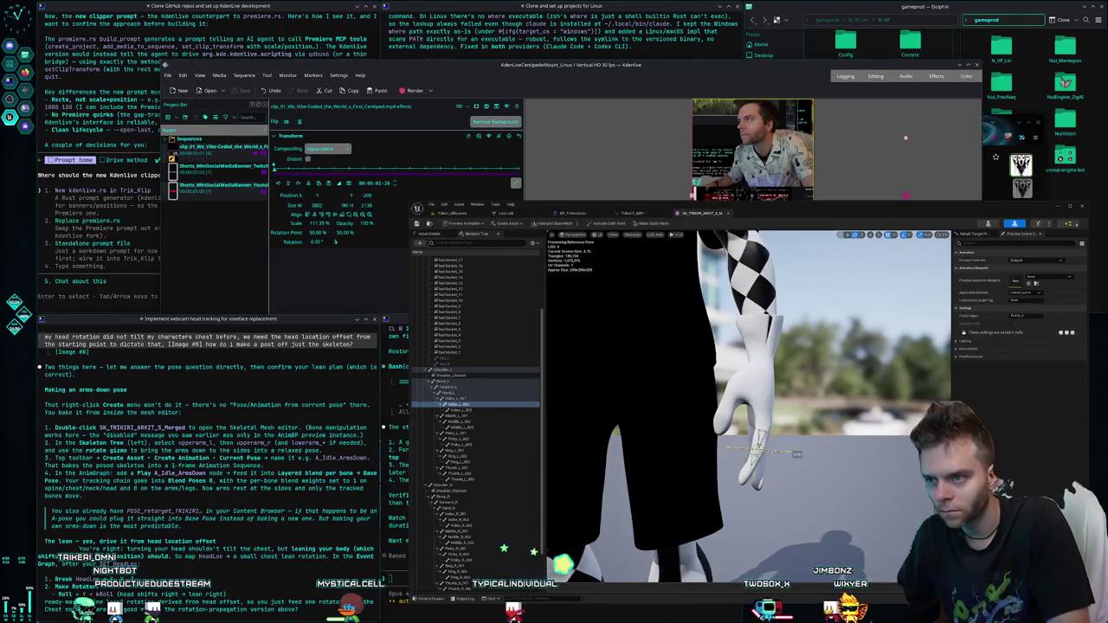
{"action": "mouse_move", "coordinate": [748, 407]}
{"action": "left_mouse_down"}
{"action": "mouse_move", "coordinate": [606, 407]}
{"action": "mouse_move", "coordinate": [606, 424]}
{"action": "mouse_move", "coordinate": [615, 407]}
{"action": "mouse_move", "coordinate": [619, 415]}
{"action": "mouse_move", "coordinate": [606, 411]}
{"action": "mouse_move", "coordinate": [615, 407]}
{"action": "mouse_move", "coordinate": [660, 461]}
{"action": "left_mouse_up"}
{"action": "left_click", "coordinate": [459, 416]}
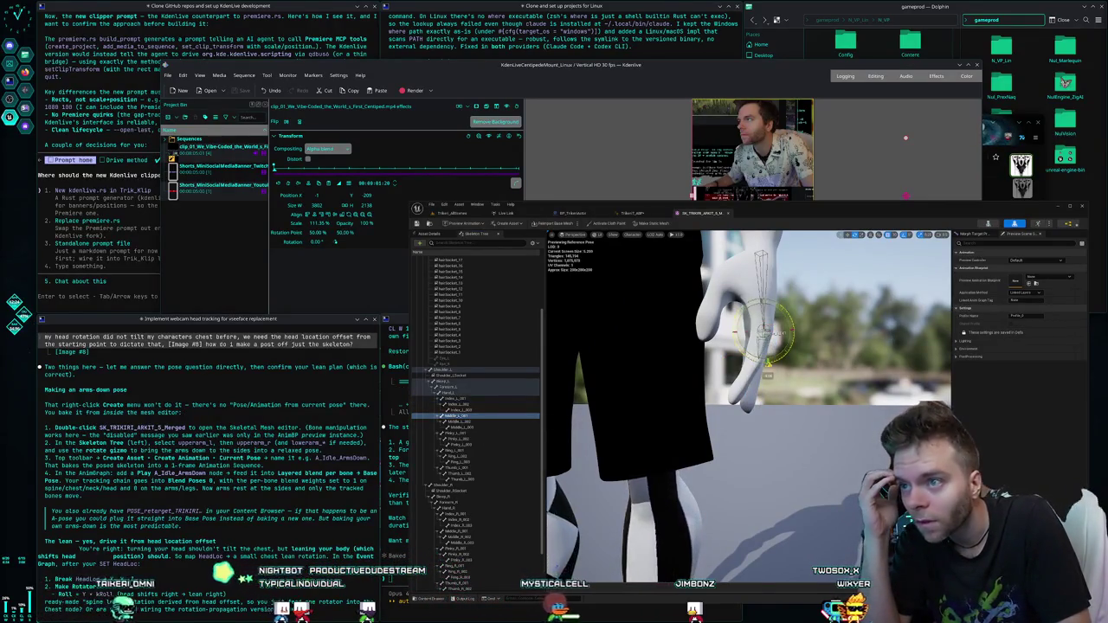
- Bend a left finger bone and the ring finger bone slightly
{"action": "left_click", "coordinate": [733, 346]}
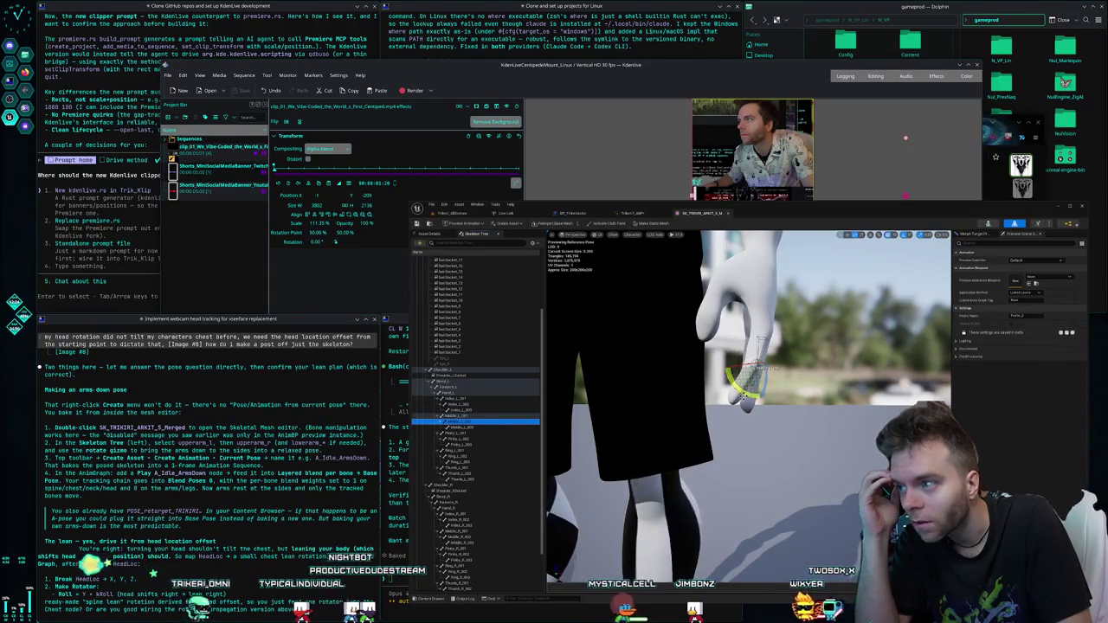
{"action": "left_click_drag", "start_coordinate": [745, 390], "coordinate": [693, 390]}
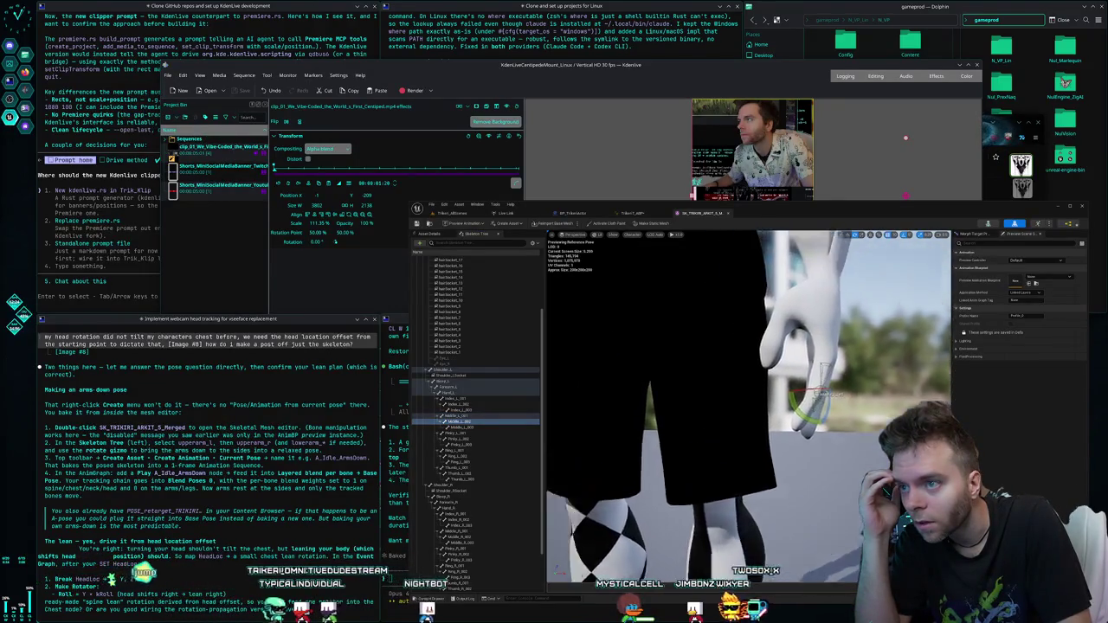
{"action": "key", "text": "f"}
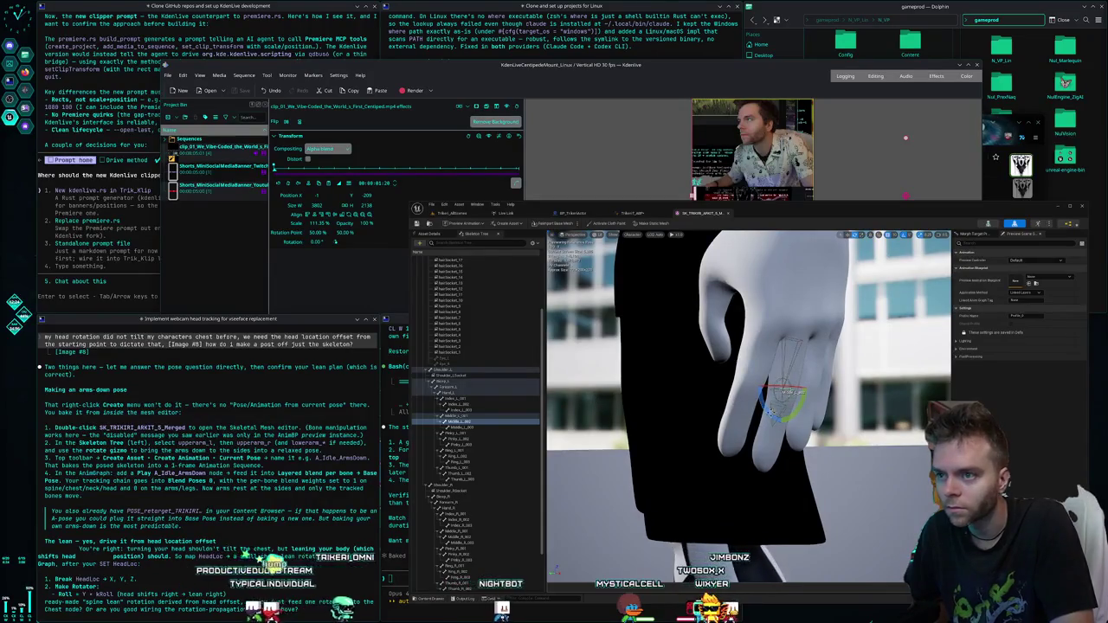
{"action": "mouse_move", "coordinate": [784, 394]}
{"action": "left_mouse_down"}
{"action": "mouse_move", "coordinate": [781, 421]}
{"action": "mouse_move", "coordinate": [749, 455]}
{"action": "left_mouse_up"}
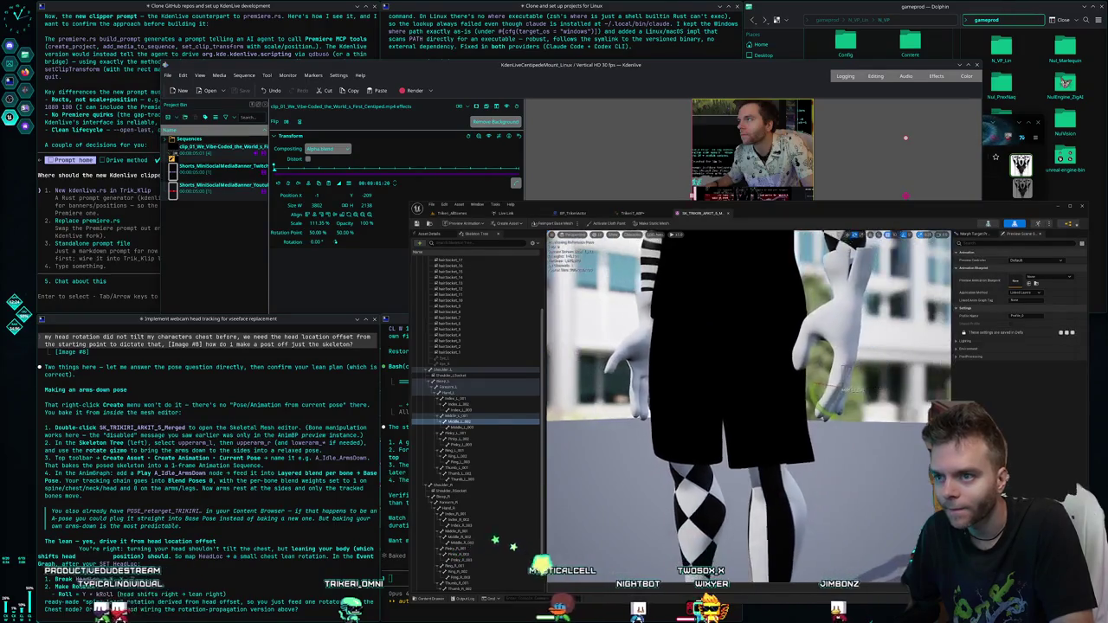
{"action": "key", "text": "f"}
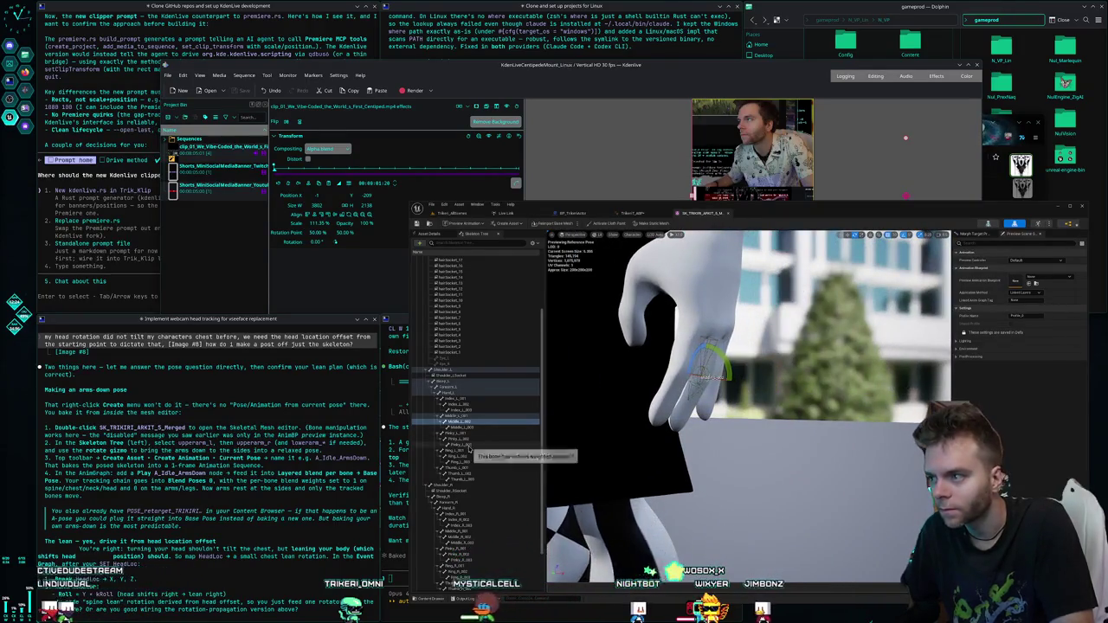
{"action": "left_click", "coordinate": [467, 451]}
{"action": "left_click_drag", "start_coordinate": [745, 340], "coordinate": [722, 362]}
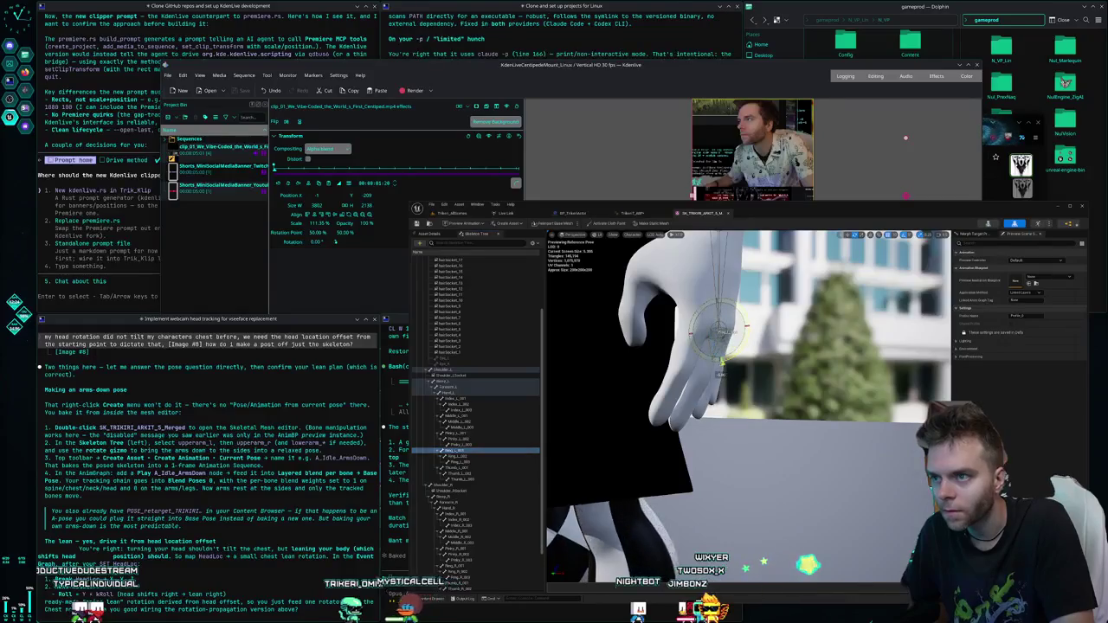
- Work through Middle_L_003, Thumb_L and Pinky_L_001 to the pinky tip, framing that bone
{"action": "left_click", "coordinate": [464, 456]}
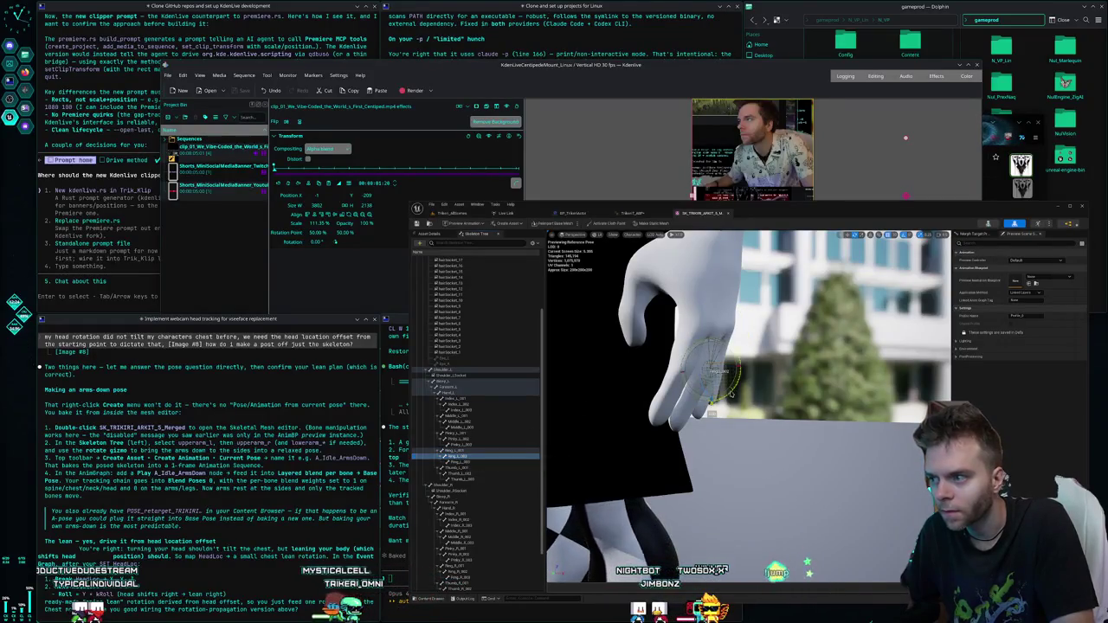
{"action": "left_click", "coordinate": [466, 462]}
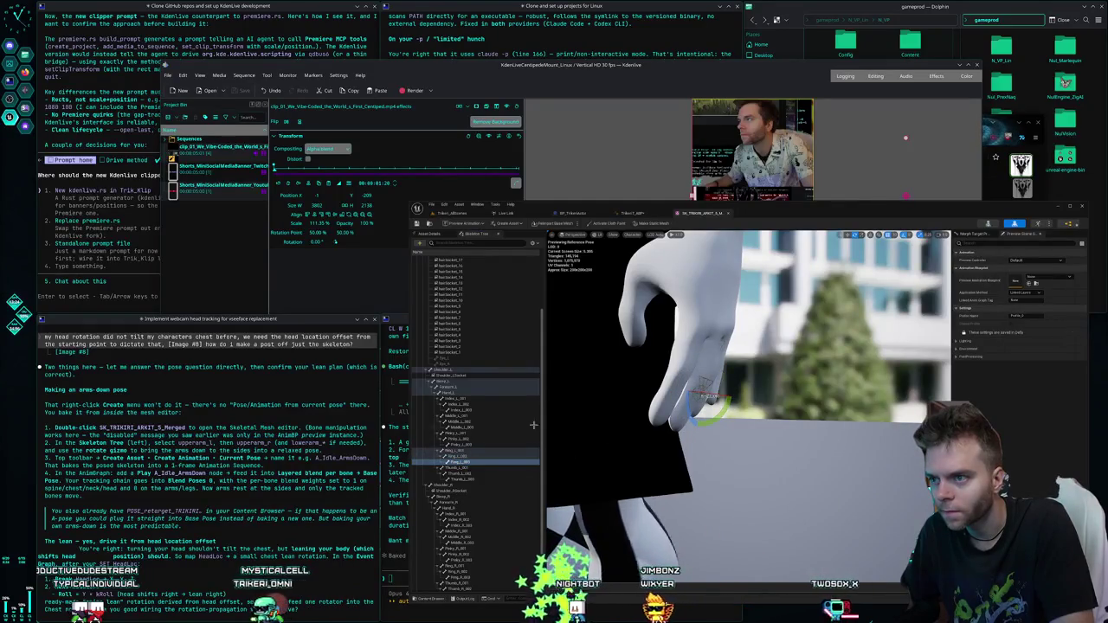
{"action": "left_click", "coordinate": [468, 428]}
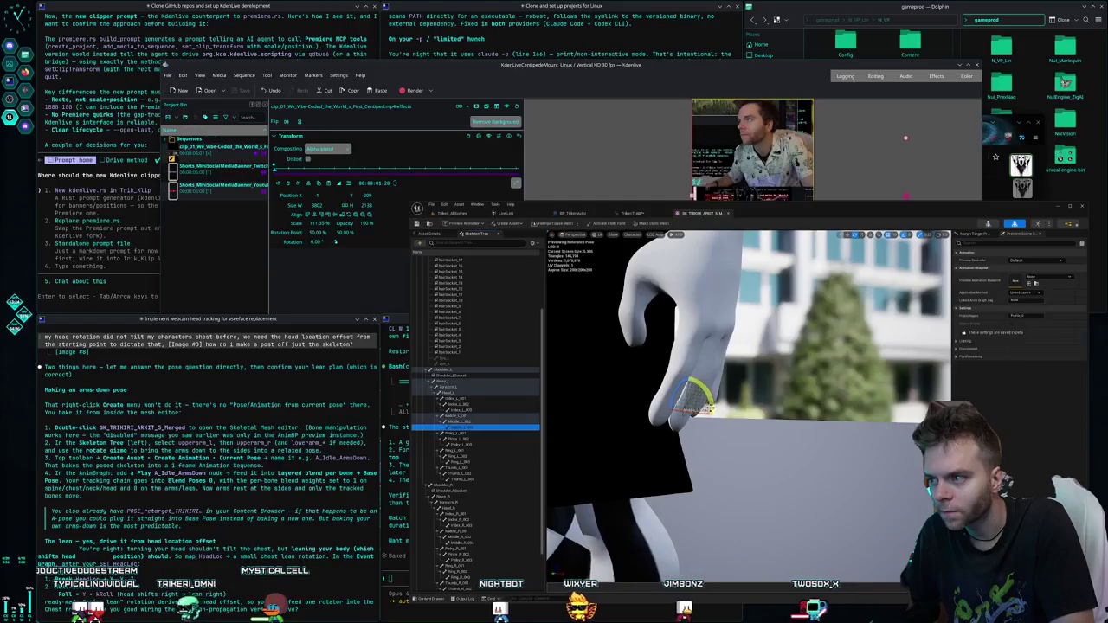
{"action": "left_click_drag", "start_coordinate": [744, 363], "coordinate": [702, 377]}
{"action": "left_click", "coordinate": [464, 469]}
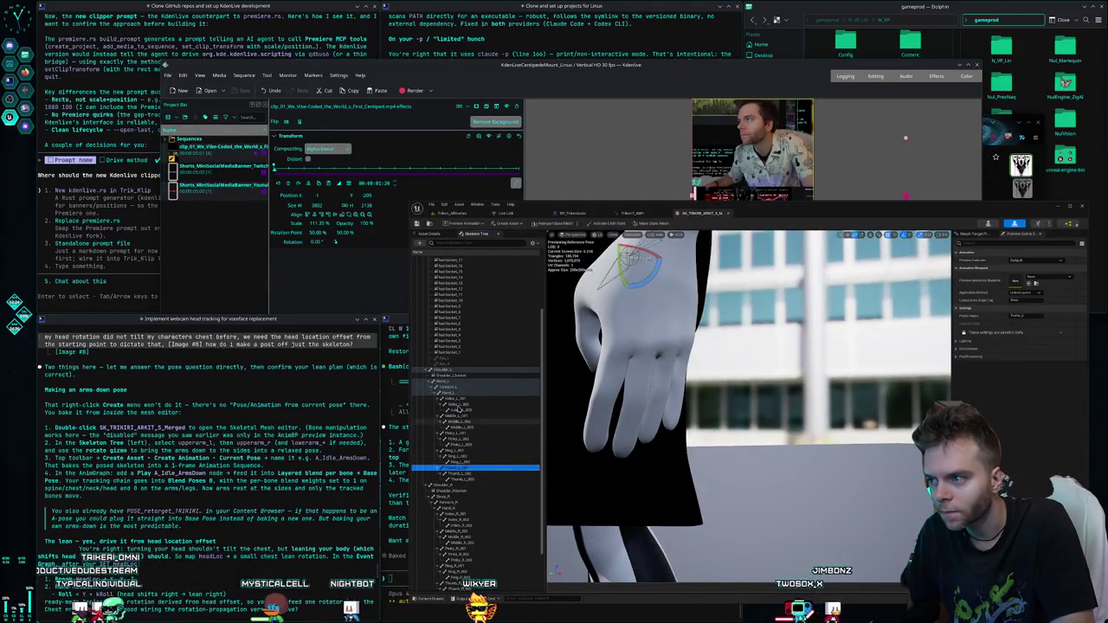
{"action": "left_click", "coordinate": [458, 433]}
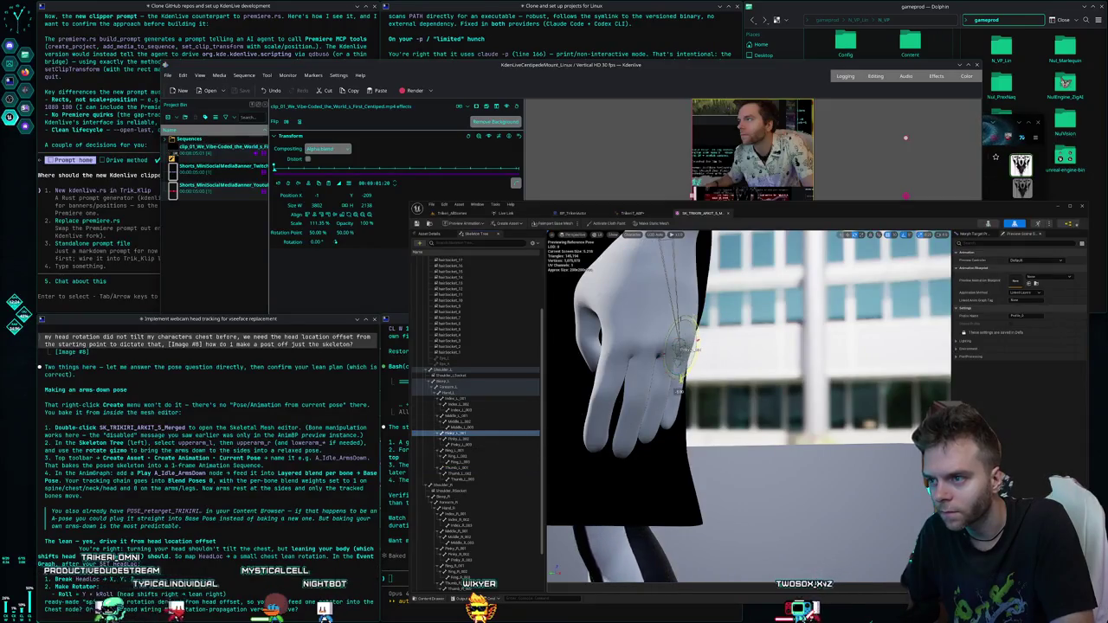
{"action": "left_click", "coordinate": [440, 439]}
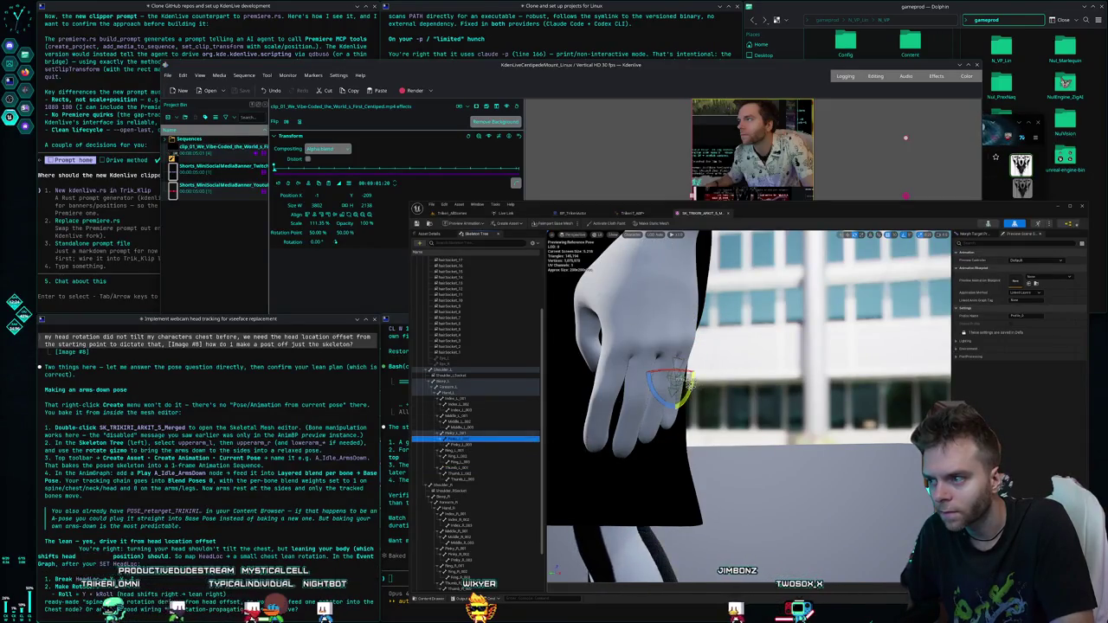
{"action": "left_click", "coordinate": [676, 424]}
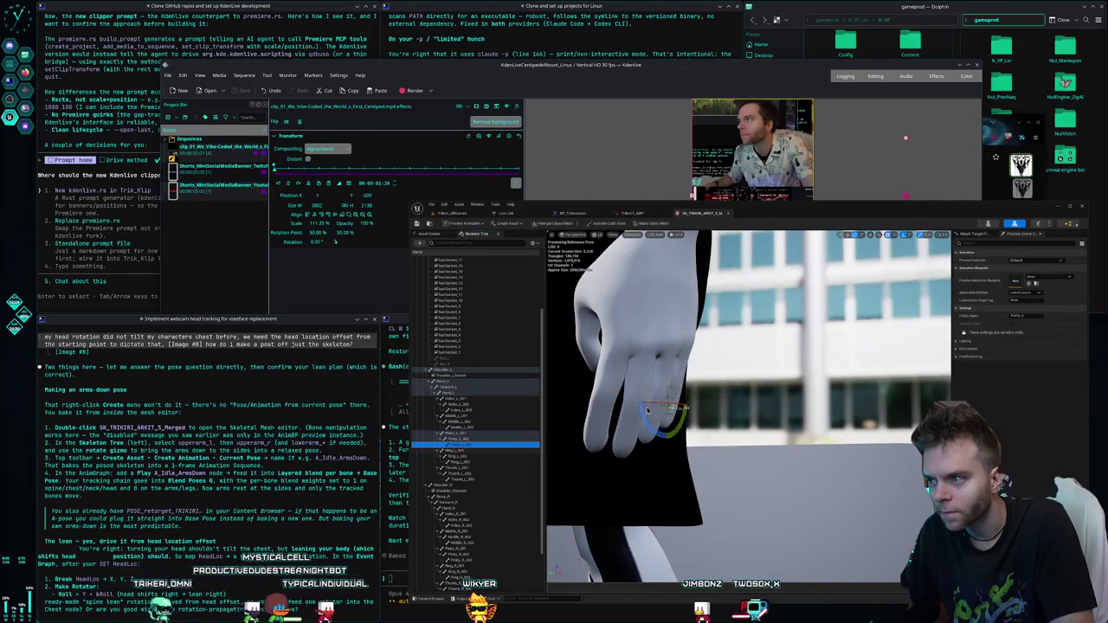
{"action": "key", "text": "f"}
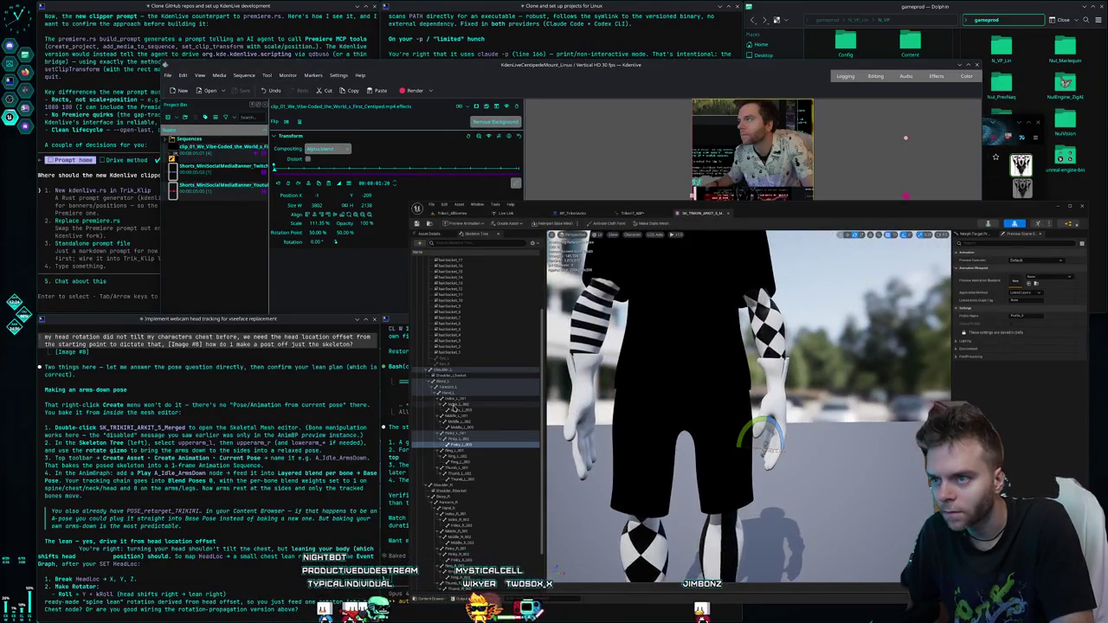
- Rotate the Hand_L bone so the left hand bends down at the wrist
{"action": "left_click", "coordinate": [454, 394]}
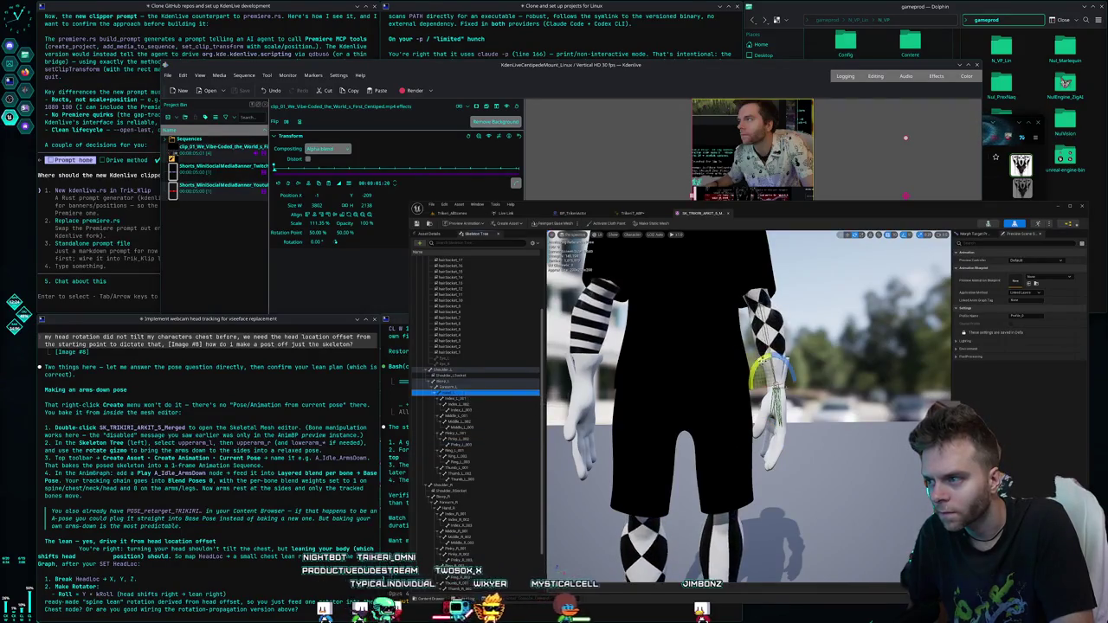
{"action": "left_click_drag", "start_coordinate": [766, 363], "coordinate": [780, 424]}
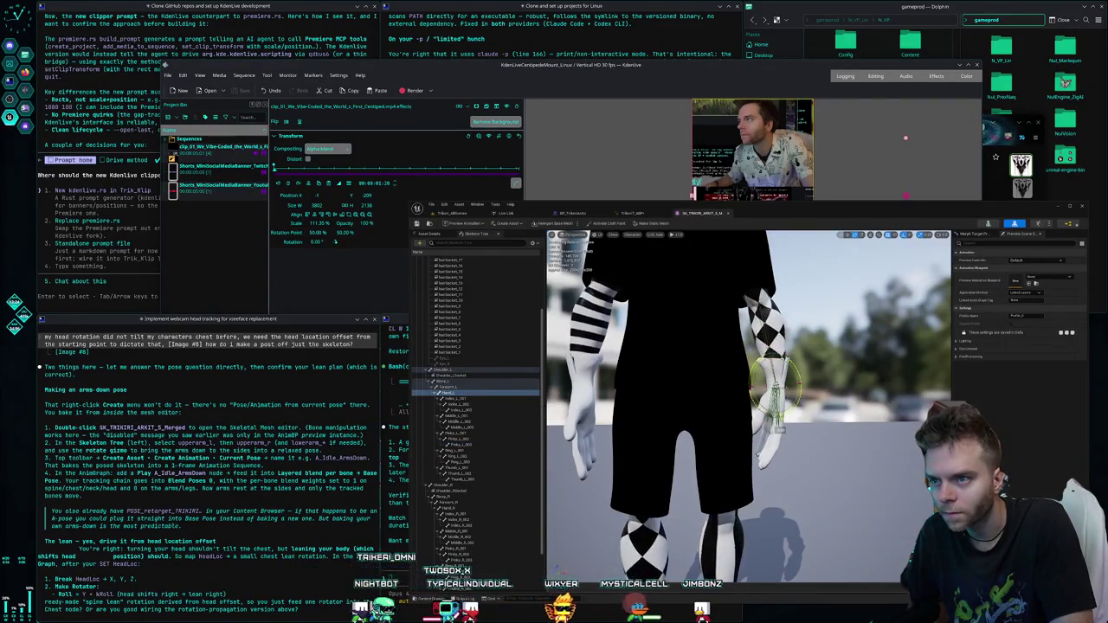
{"action": "scroll", "coordinate": [624, 346], "scroll_direction": "up", "scroll_amount": 5}
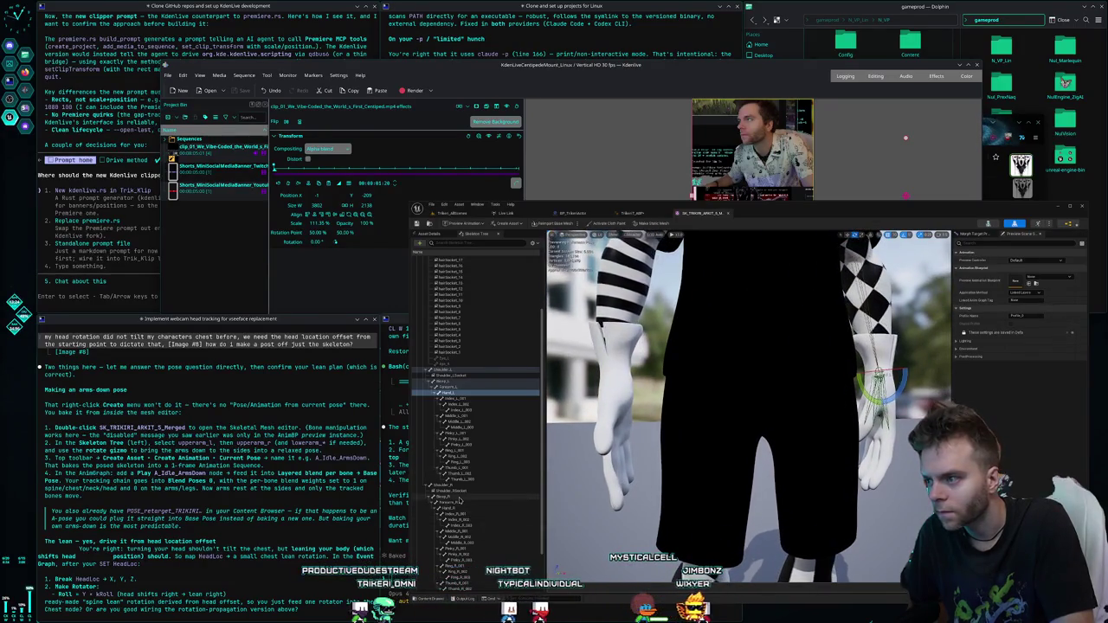
- Select Hand_R and show the Morph Target Previewer list of morph targets
{"action": "scroll", "coordinate": [460, 500], "scroll_direction": "down", "scroll_amount": 3}
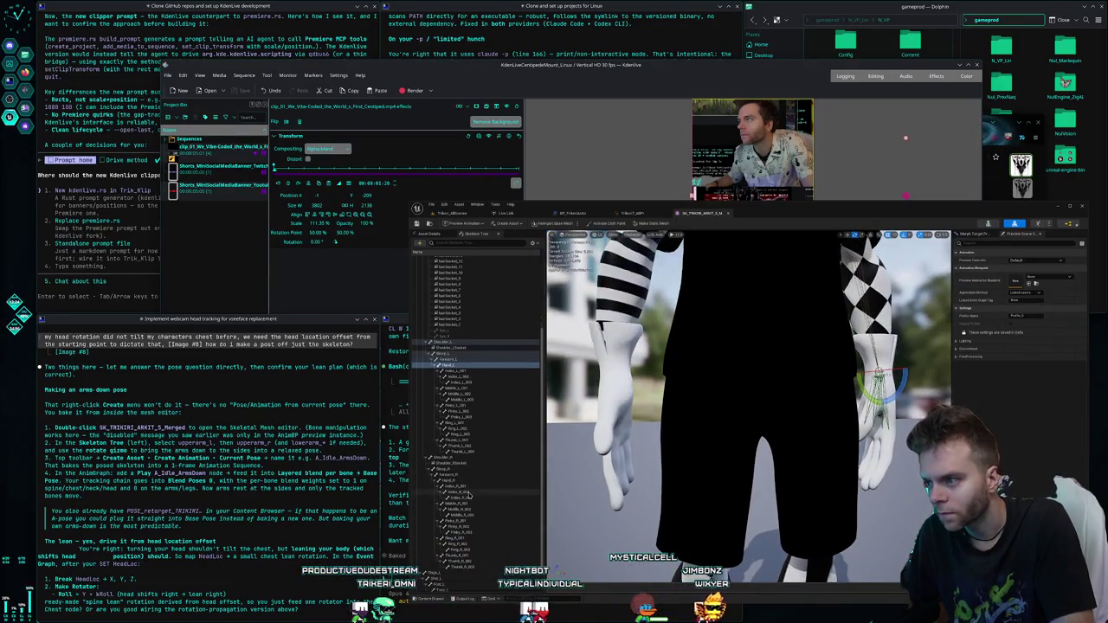
{"action": "left_click", "coordinate": [456, 458]}
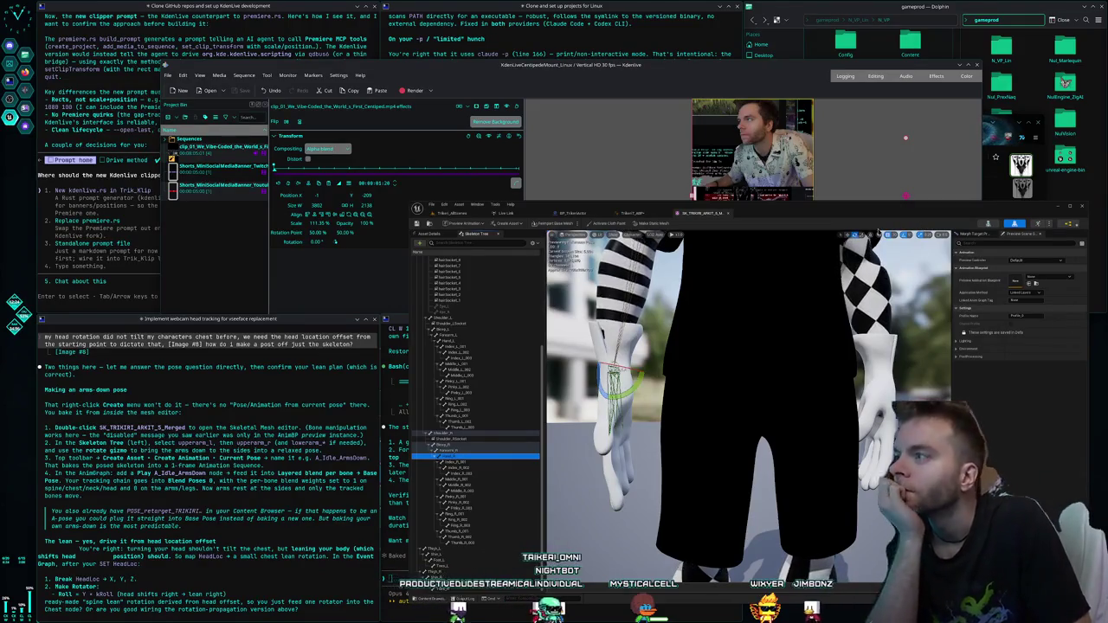
{"action": "left_click", "coordinate": [981, 238]}
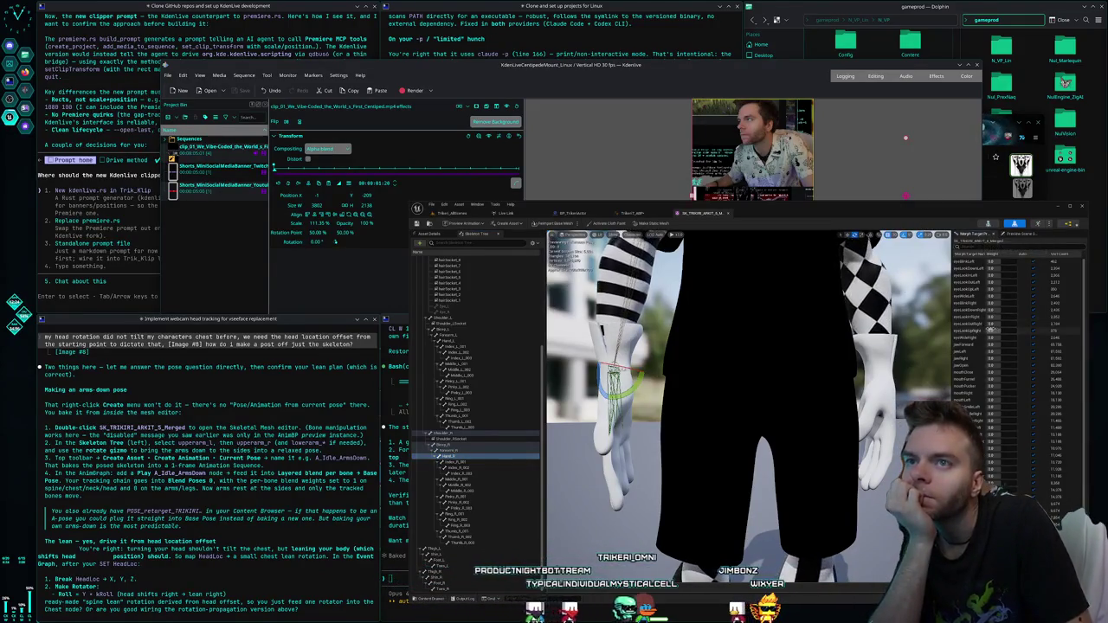
- Return to Preview Scene Settings and frame a selected right-arm bone
{"action": "left_click", "coordinate": [1018, 234]}
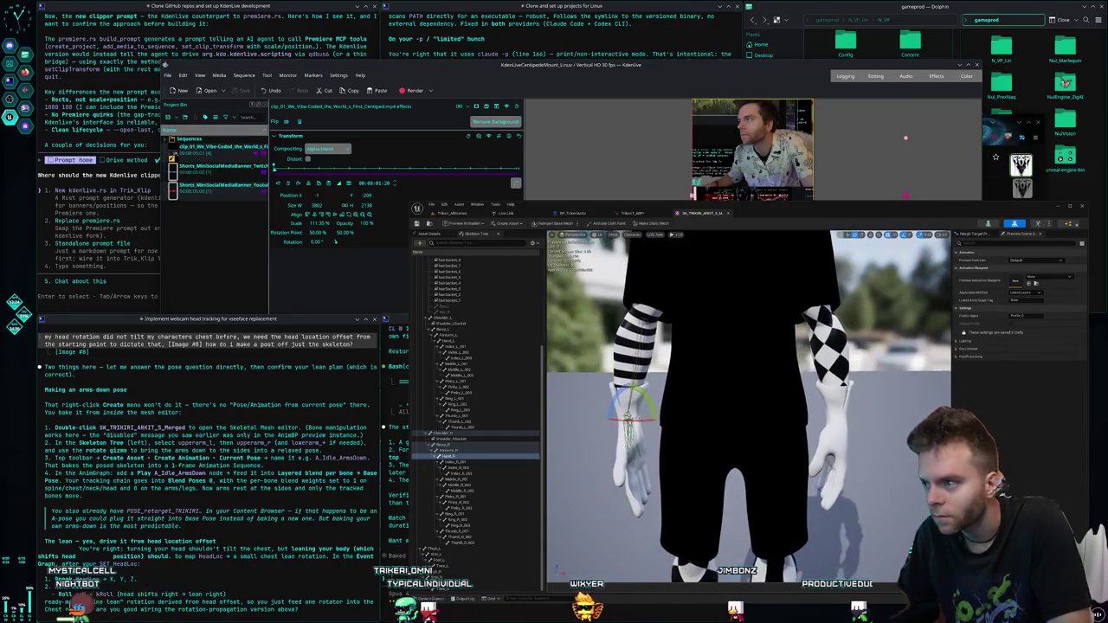
{"action": "left_click", "coordinate": [461, 451]}
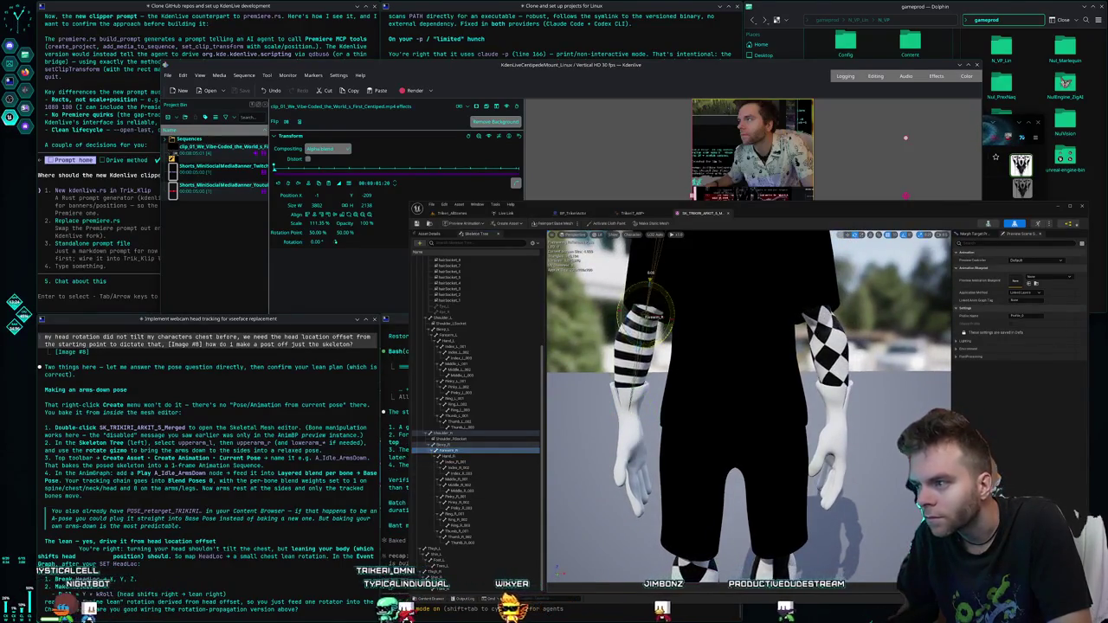
{"action": "key", "text": "f"}
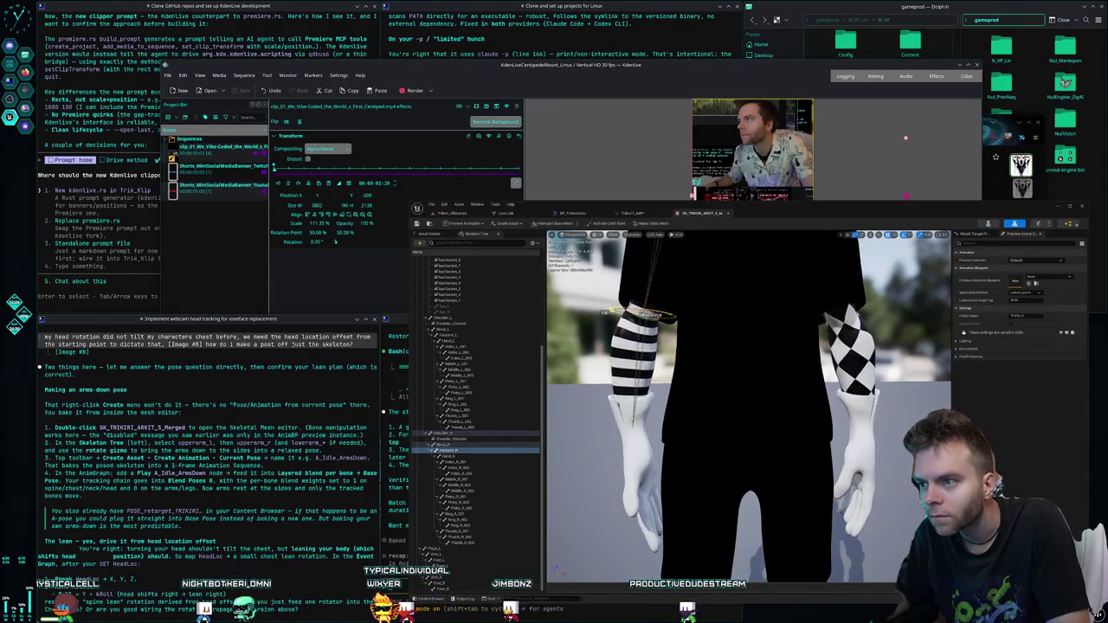
- Zoom in and select the right hand's bones in the Skeleton Tree
{"action": "scroll", "coordinate": [683, 387], "scroll_direction": "down", "scroll_amount": 5}
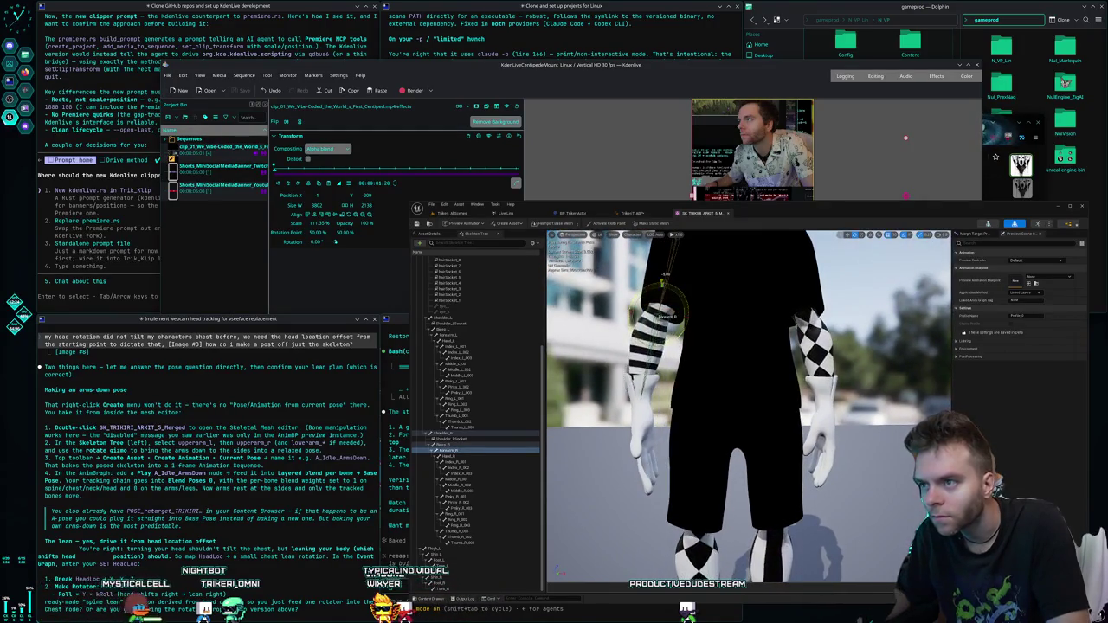
{"action": "scroll", "coordinate": [703, 397], "scroll_direction": "up", "scroll_amount": 5}
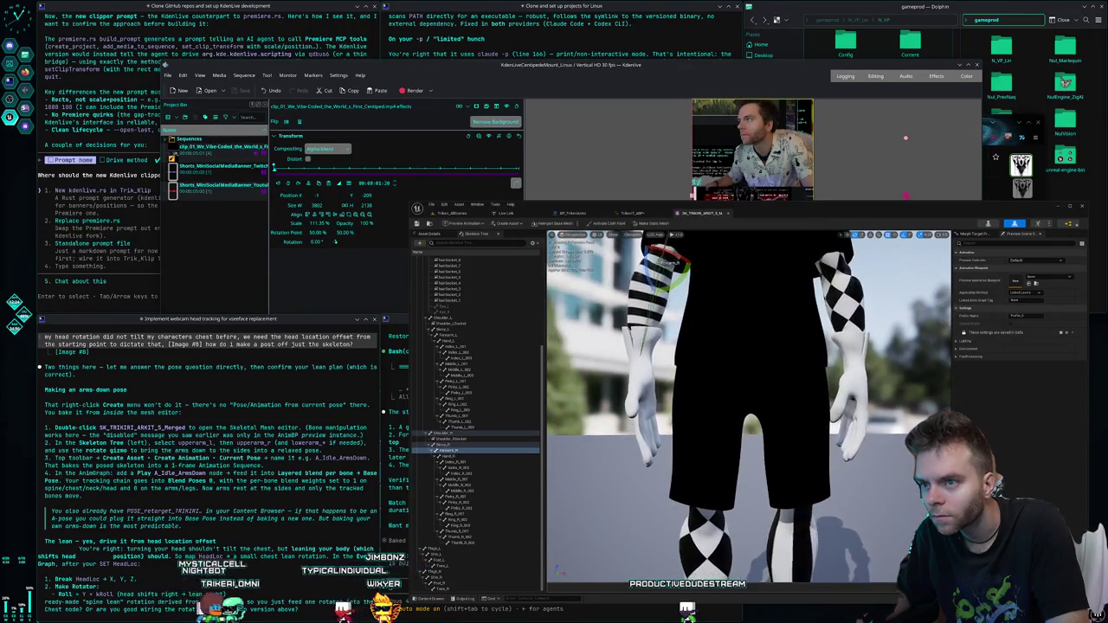
{"action": "scroll", "coordinate": [748, 406], "scroll_direction": "up", "scroll_amount": 3}
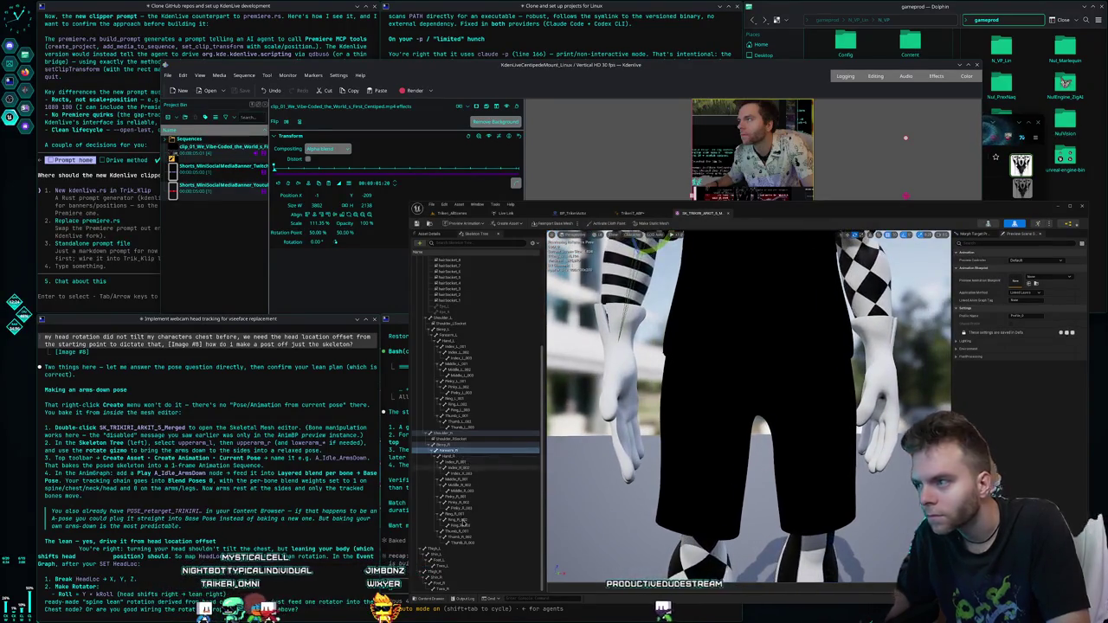
{"action": "left_click", "coordinate": [460, 491]}
{"action": "left_click", "coordinate": [467, 514]}
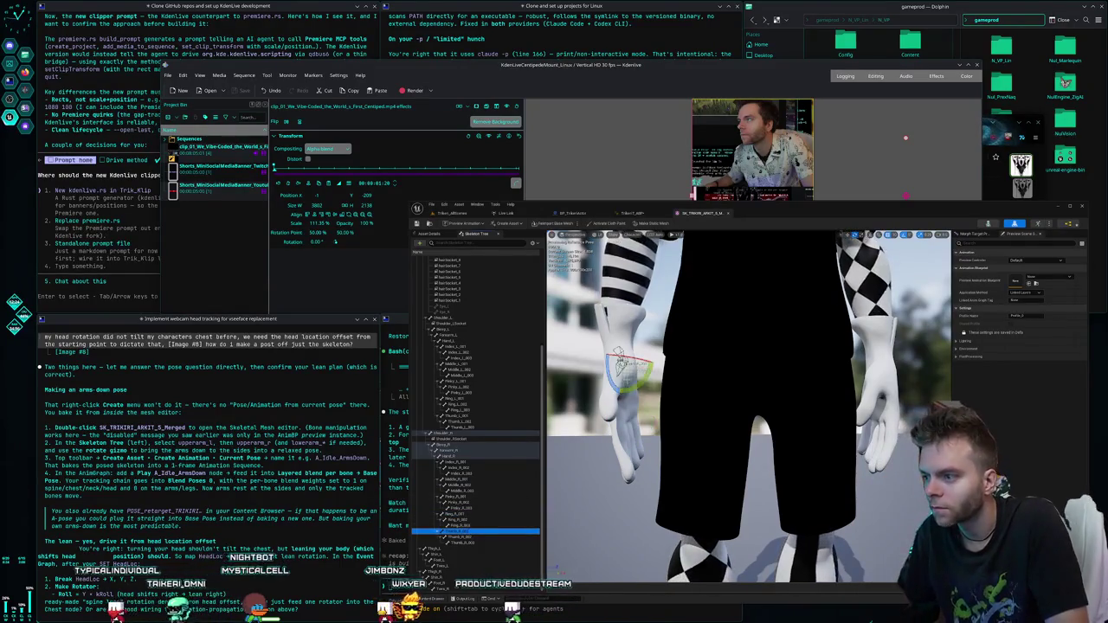
- Rotate the right hand bone into a more relaxed angle
{"action": "left_click", "coordinate": [463, 532]}
{"action": "scroll", "coordinate": [637, 371], "scroll_direction": "up", "scroll_amount": 5}
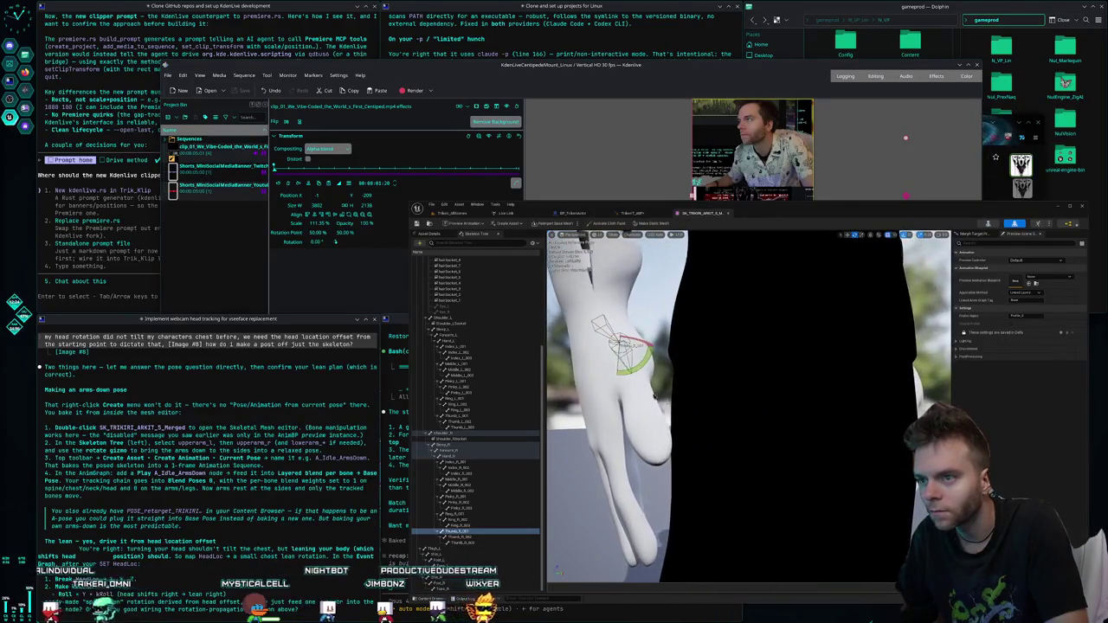
{"action": "left_click_drag", "start_coordinate": [637, 370], "coordinate": [611, 301]}
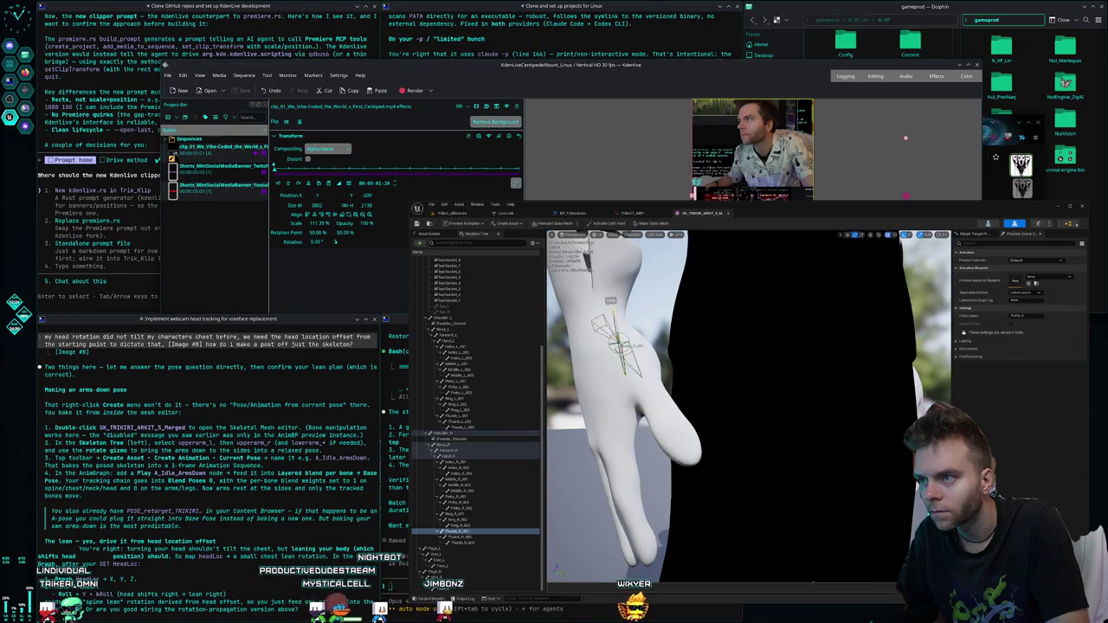
{"action": "left_click_drag", "start_coordinate": [600, 367], "coordinate": [572, 350]}
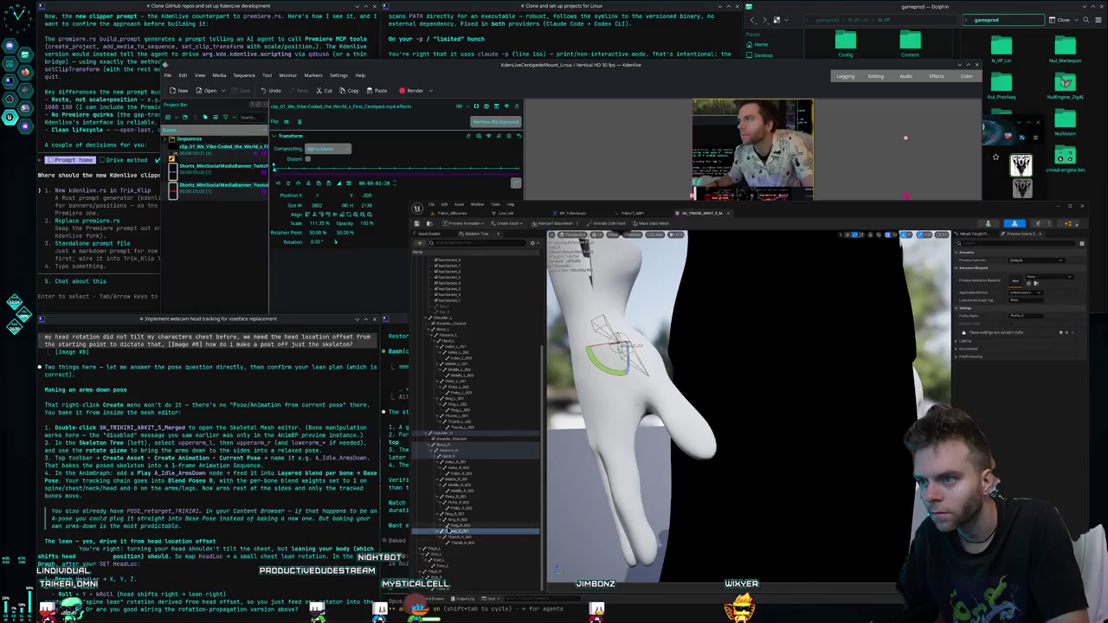
{"action": "left_click", "coordinate": [459, 537]}
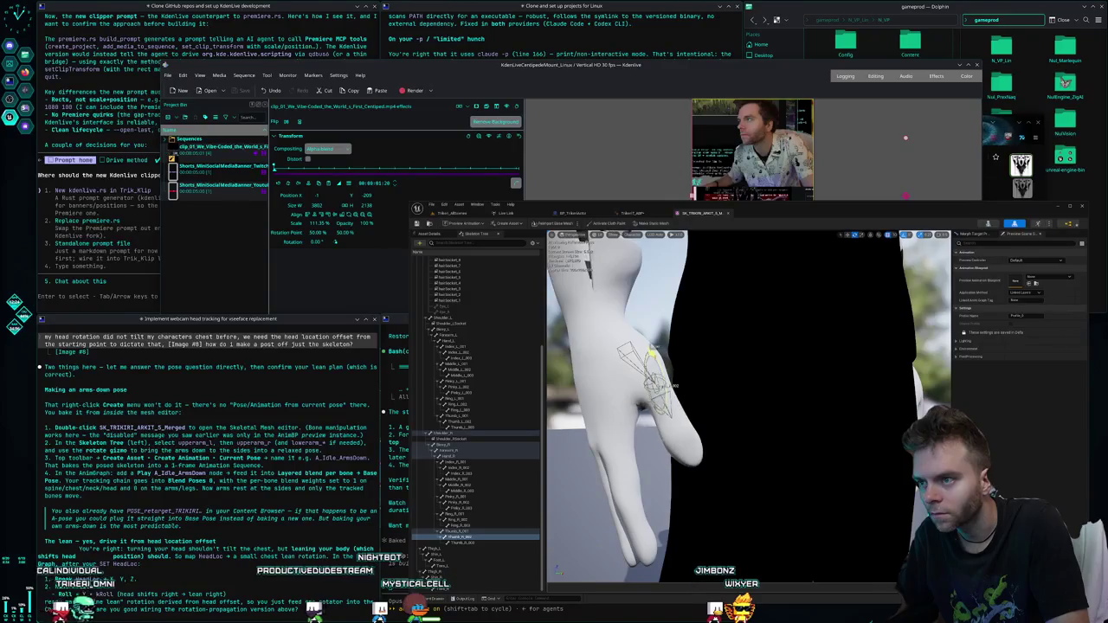
{"action": "key", "text": "f"}
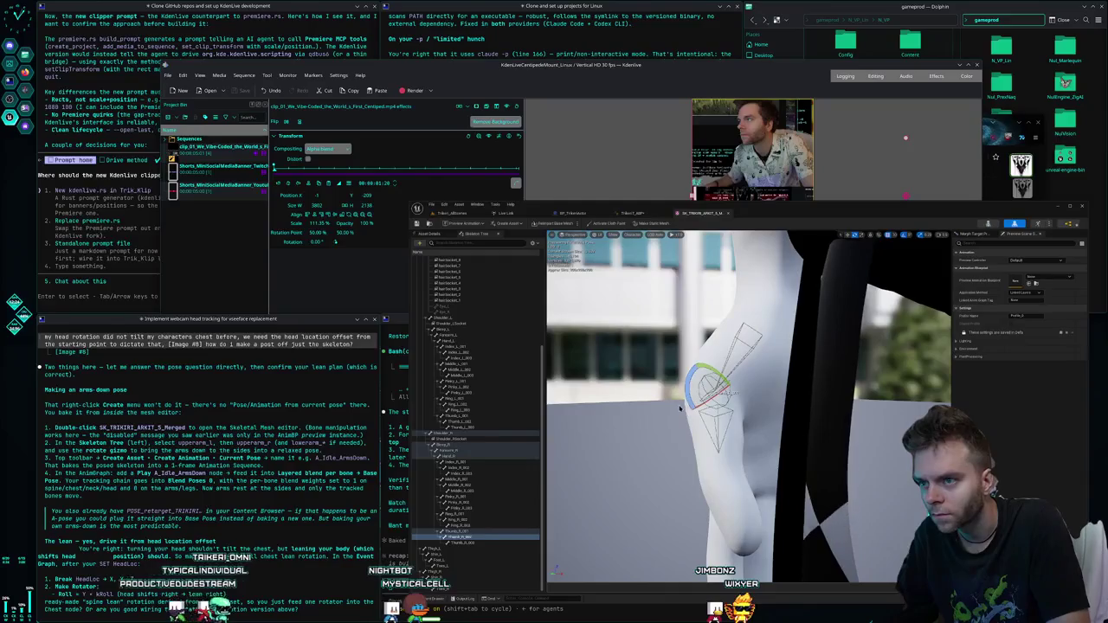
- Check the Index_R, Pinky_R and Thumb_R bones while orbiting around the right hand
{"action": "left_click_drag", "start_coordinate": [560, 495], "coordinate": [560, 495]}
{"action": "left_click", "coordinate": [469, 468]}
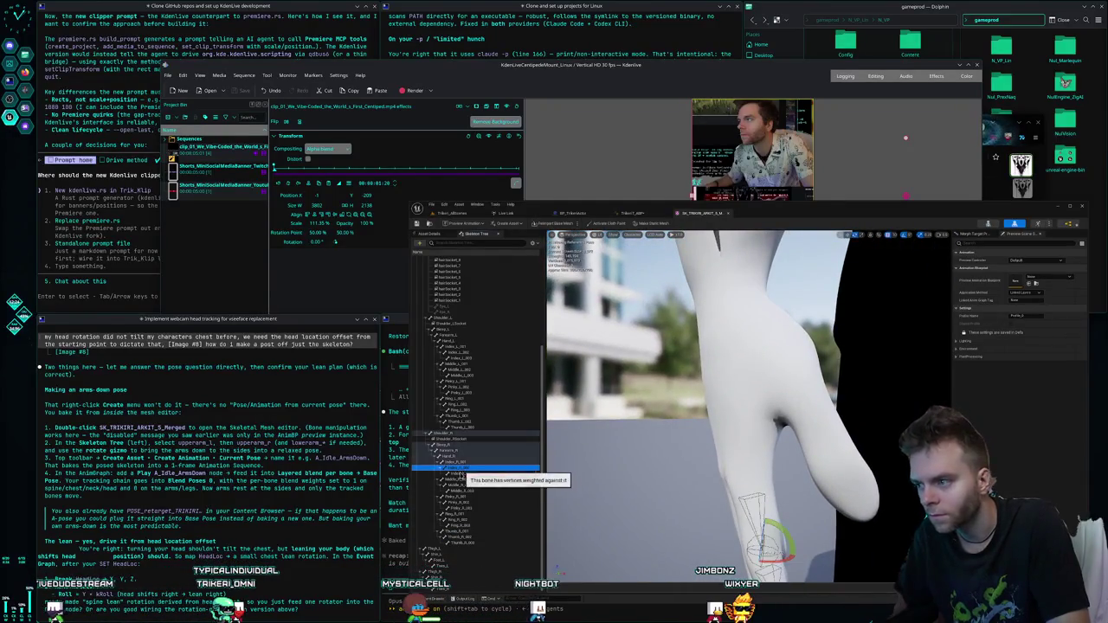
{"action": "left_click", "coordinate": [460, 502]}
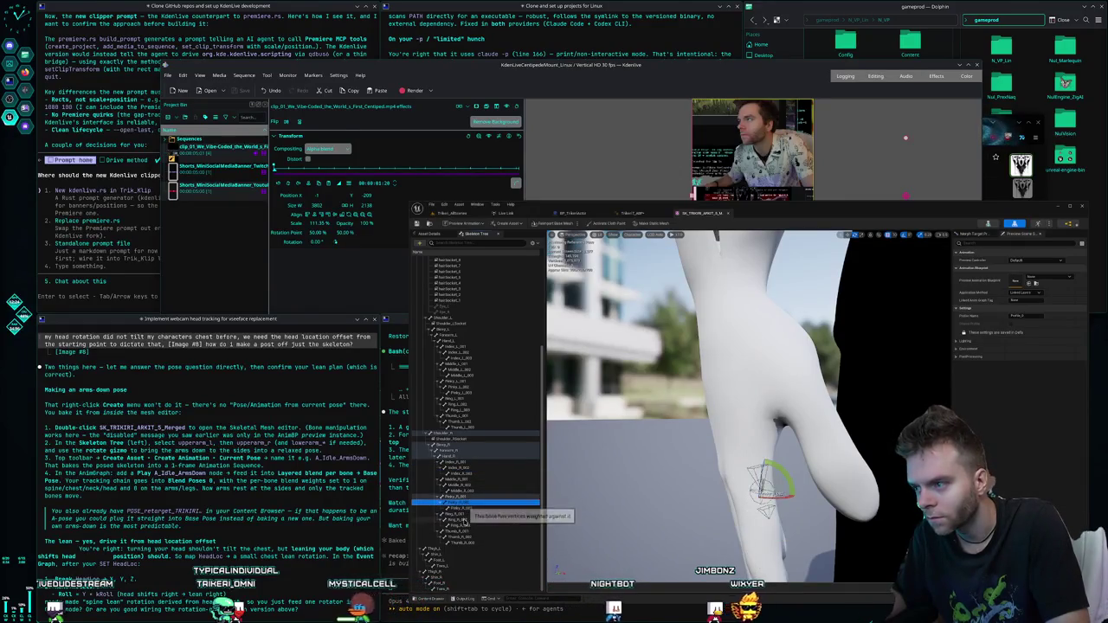
{"action": "left_click", "coordinate": [464, 541]}
{"action": "key", "text": "f"}
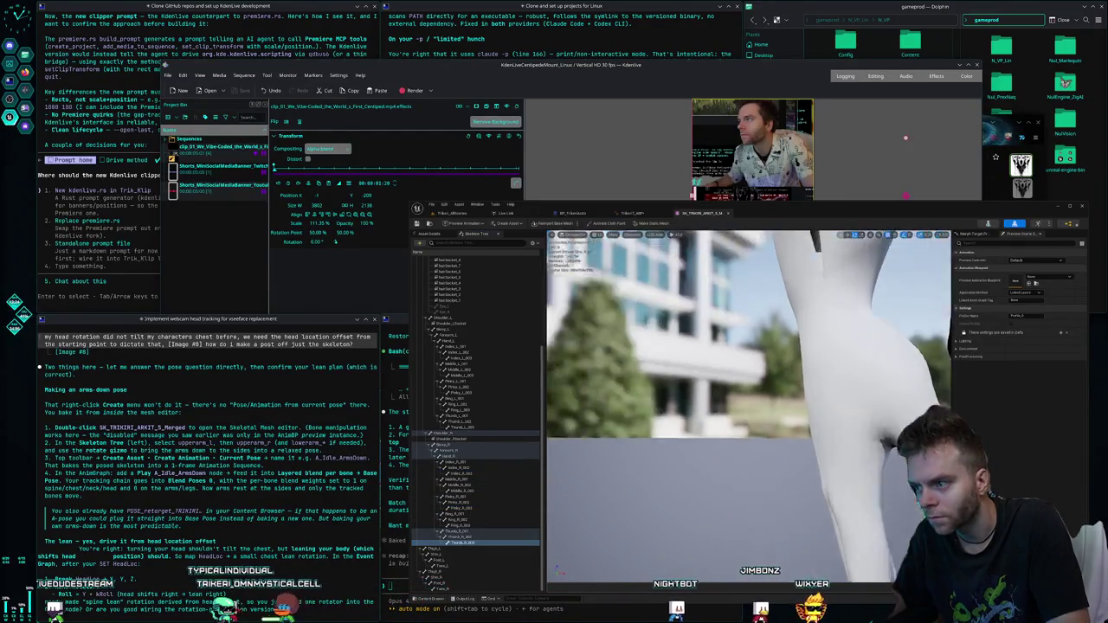
{"action": "left_click_drag", "start_coordinate": [657, 461], "coordinate": [656, 460]}
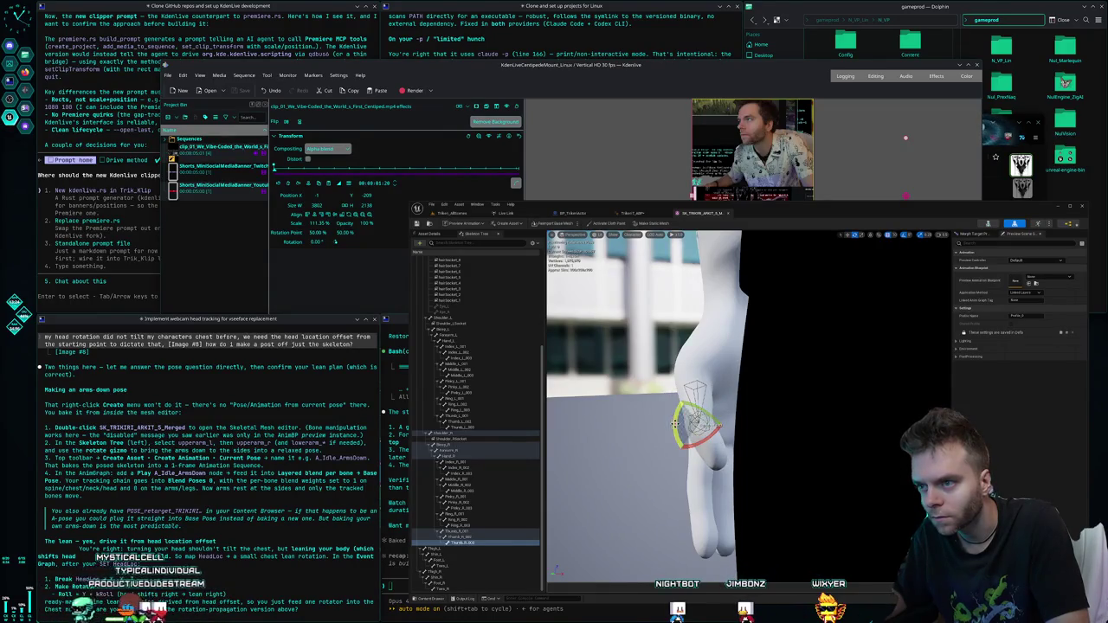
{"action": "left_click_drag", "start_coordinate": [593, 458], "coordinate": [675, 436]}
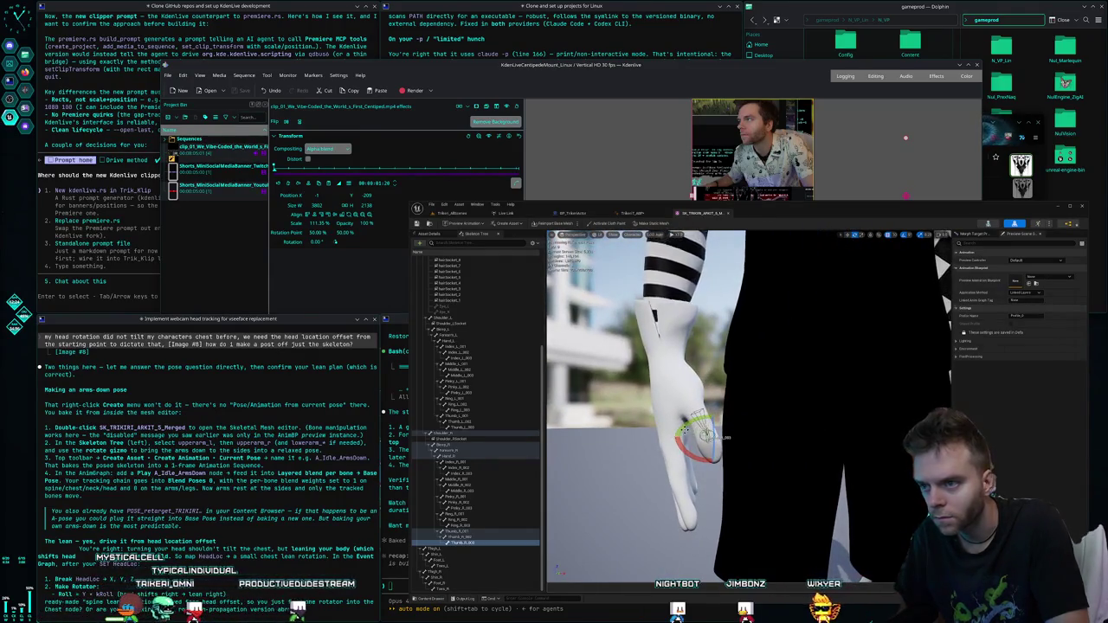
{"action": "left_click_drag", "start_coordinate": [741, 451], "coordinate": [740, 451]}
- Rotate the right index finger's base joint and step through the index and middle finger joints
{"action": "left_click", "coordinate": [471, 464]}
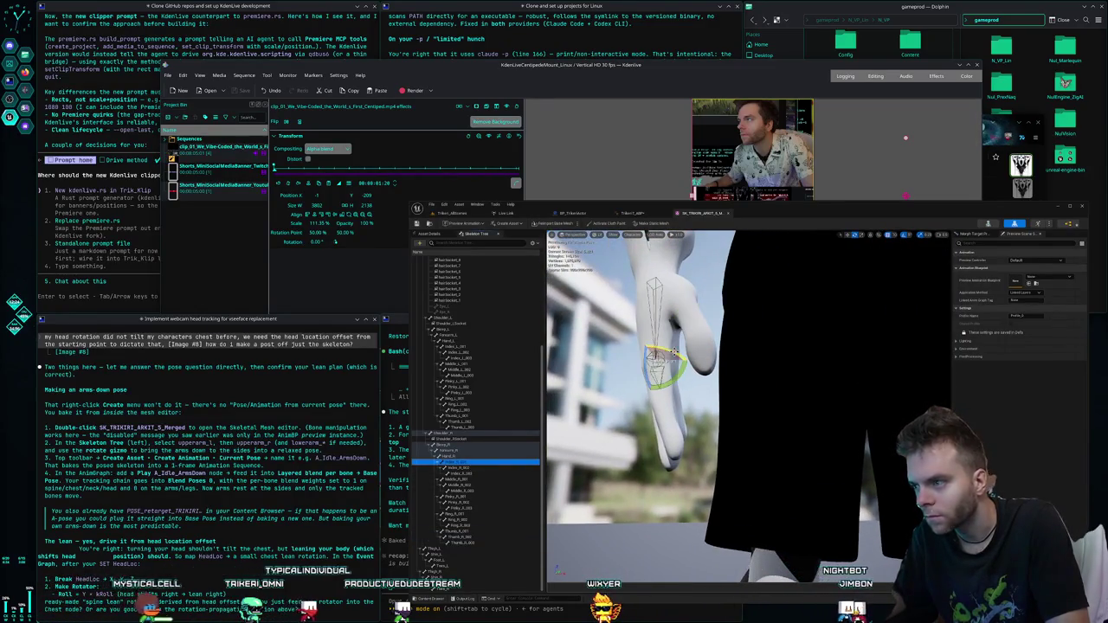
{"action": "left_click_drag", "start_coordinate": [674, 350], "coordinate": [664, 365]}
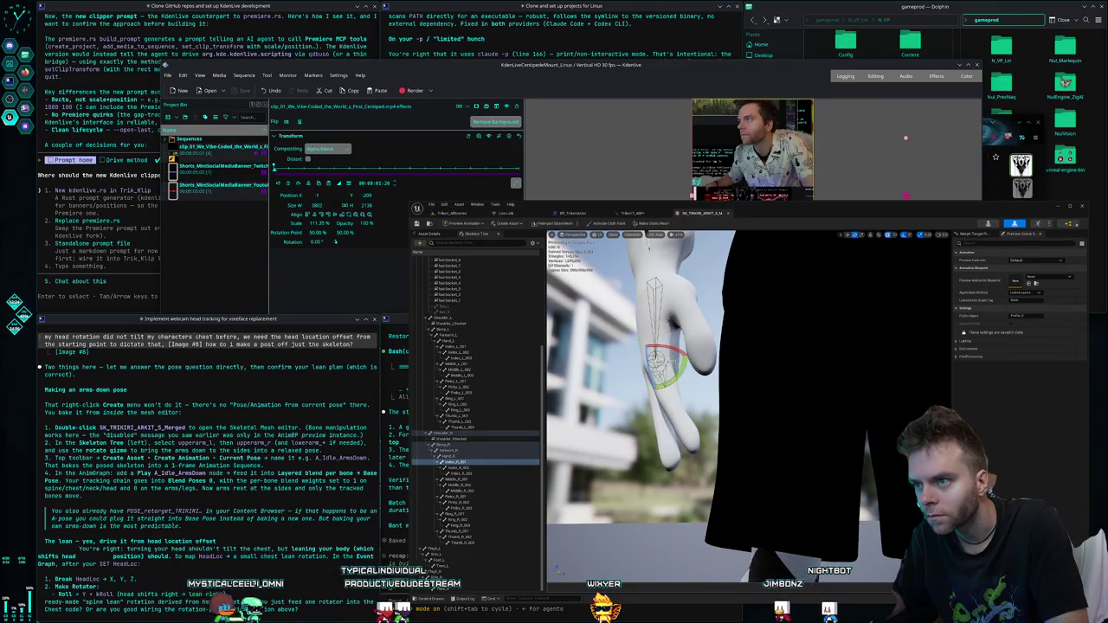
{"action": "left_click", "coordinate": [464, 470]}
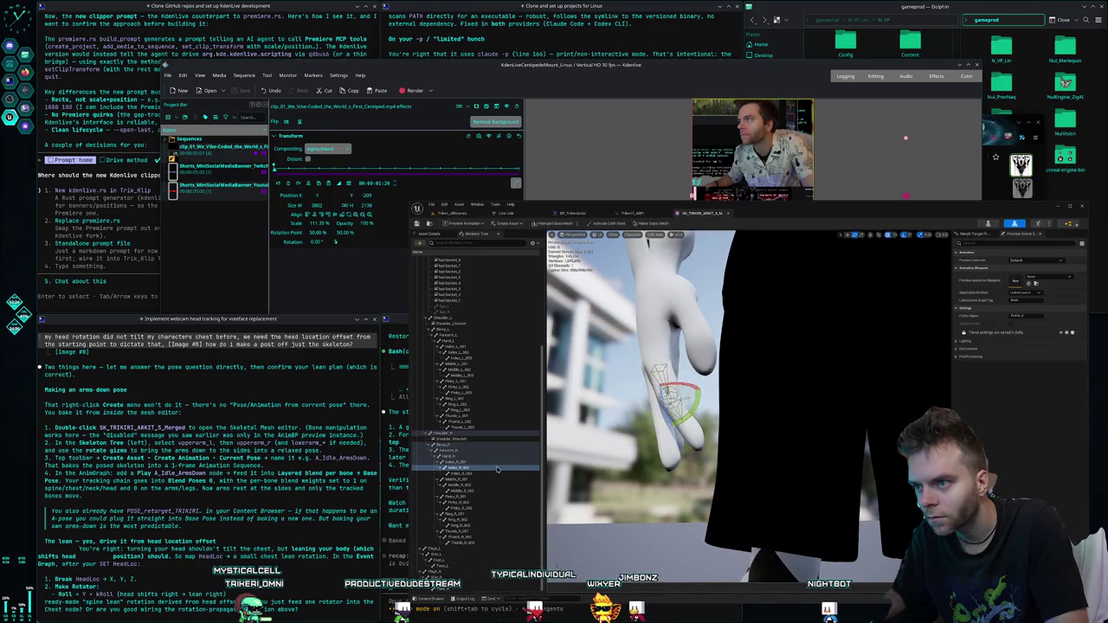
{"action": "left_click", "coordinate": [481, 476]}
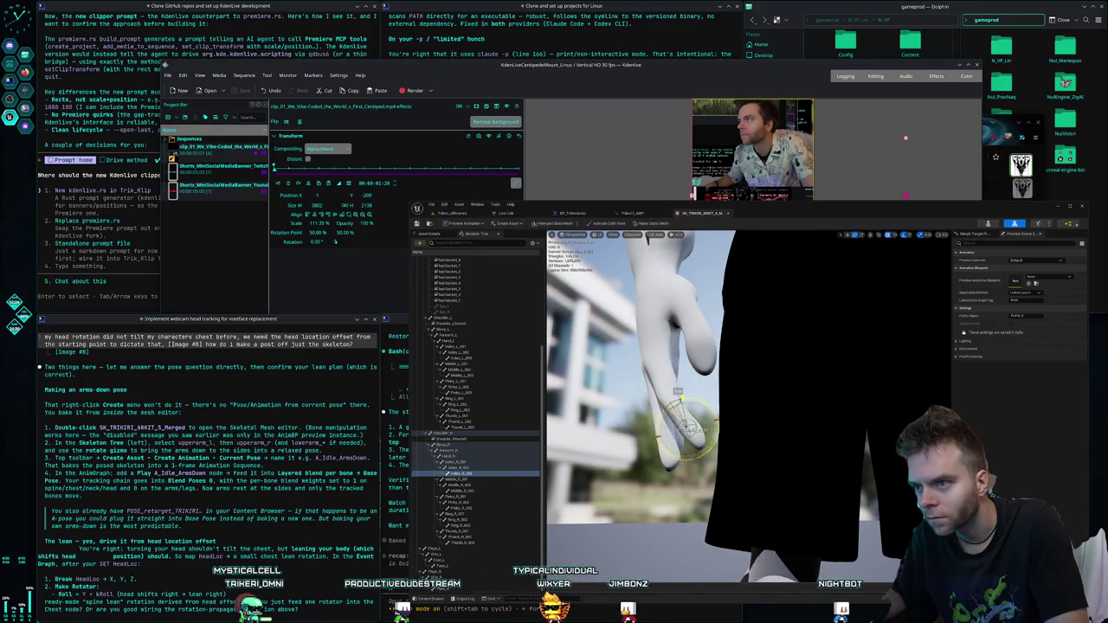
{"action": "left_click", "coordinate": [457, 479]}
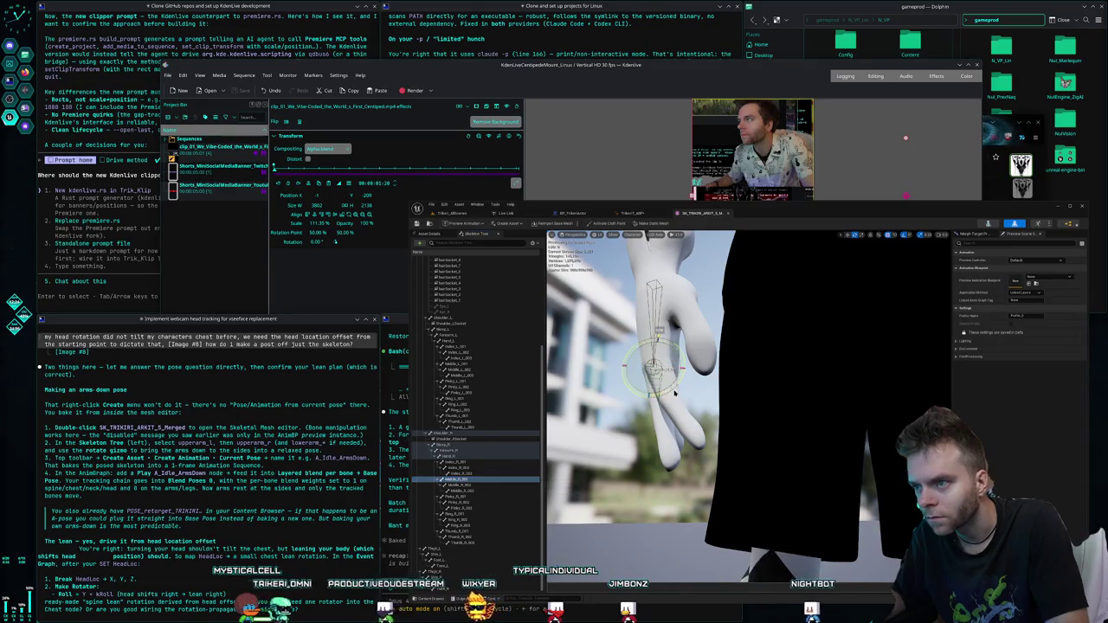
{"action": "left_click", "coordinate": [459, 468]}
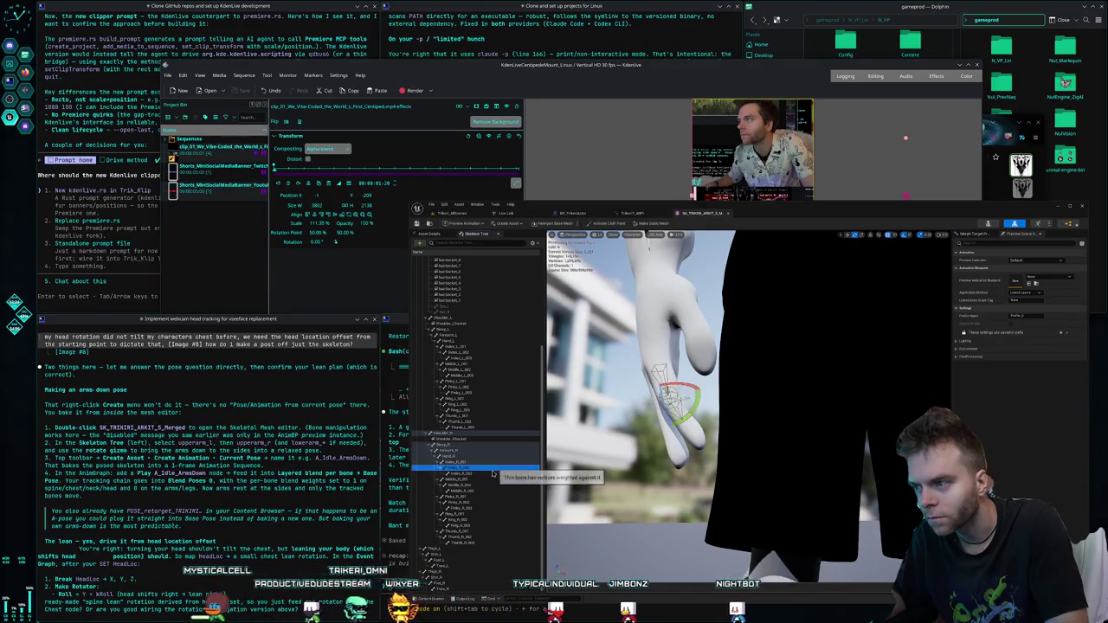
{"action": "left_click", "coordinate": [464, 486]}
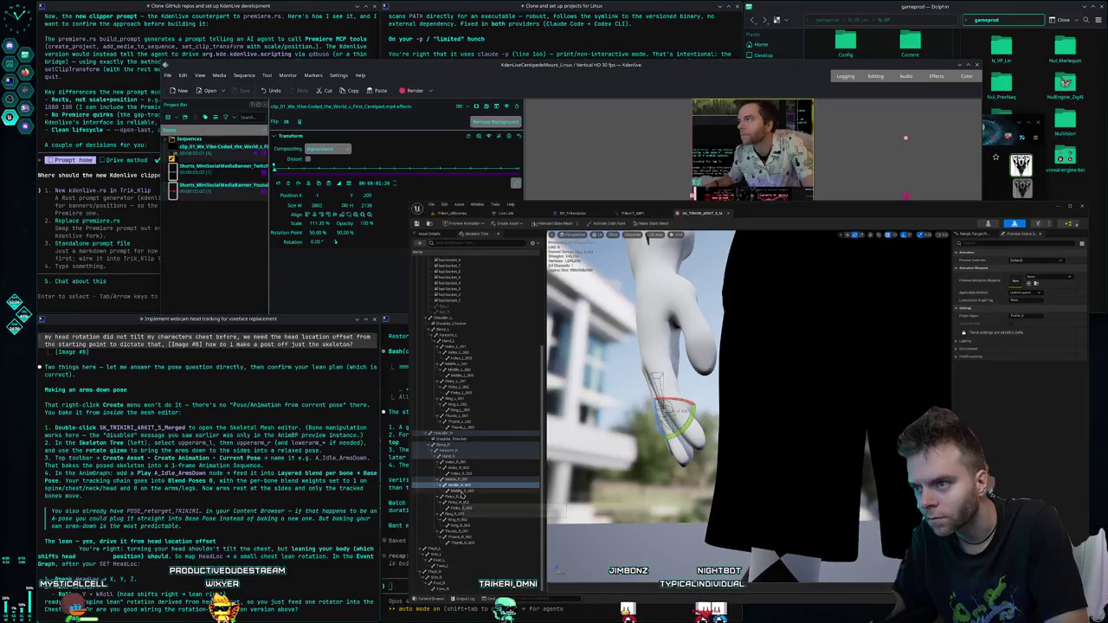
{"action": "left_click", "coordinate": [463, 491]}
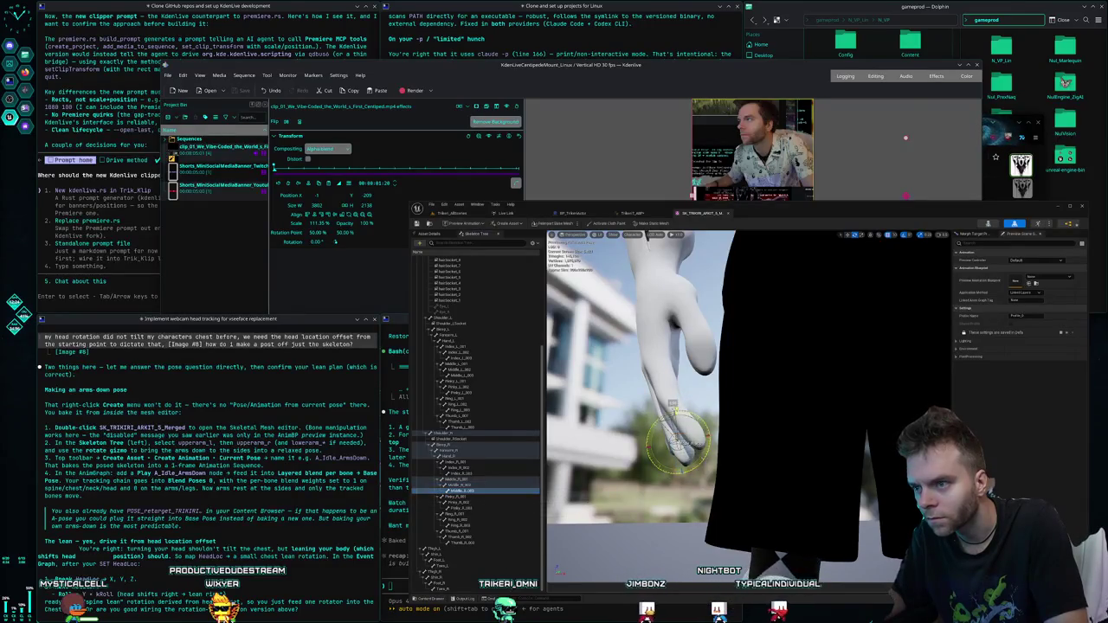
- Step through the right ring finger joints from base to fingertip
{"action": "left_click", "coordinate": [474, 498]}
{"action": "left_click", "coordinate": [502, 513]}
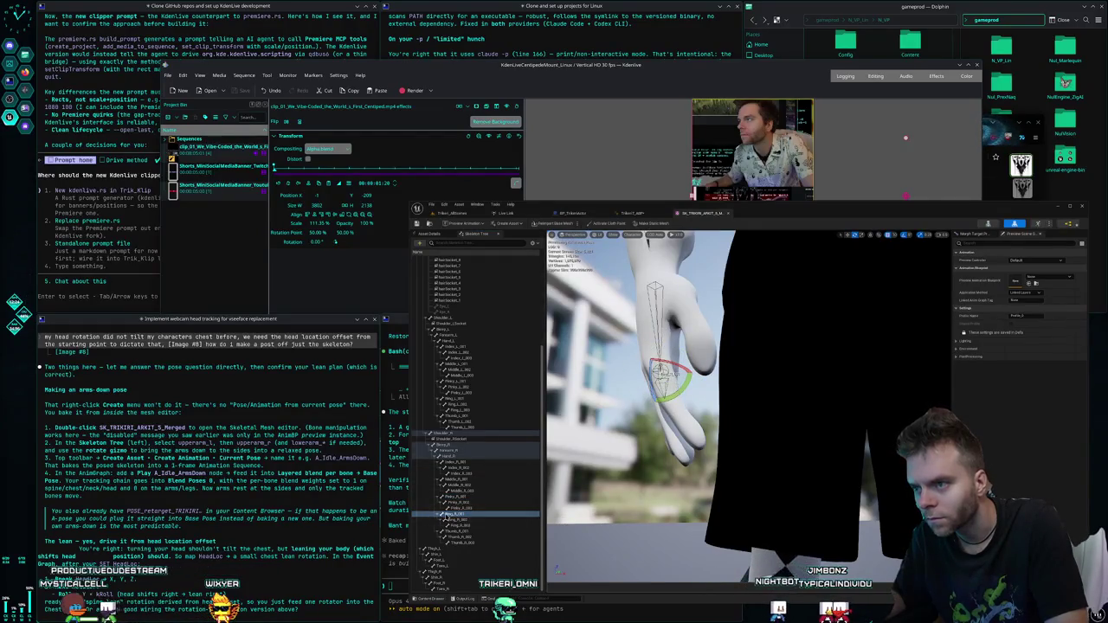
{"action": "left_click", "coordinate": [452, 520]}
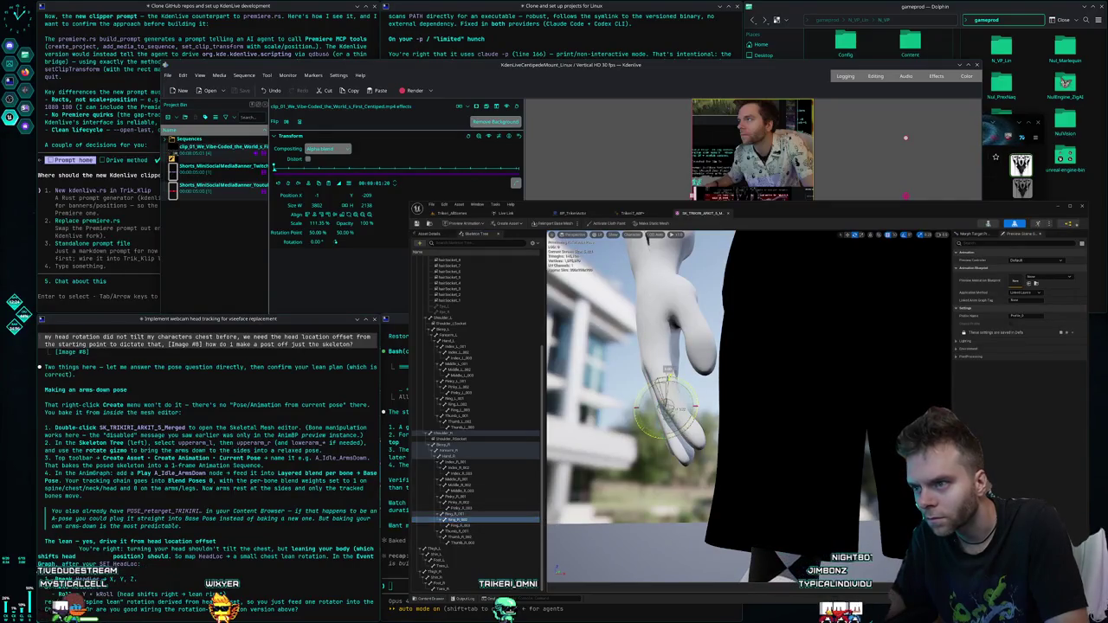
{"action": "left_click", "coordinate": [465, 526]}
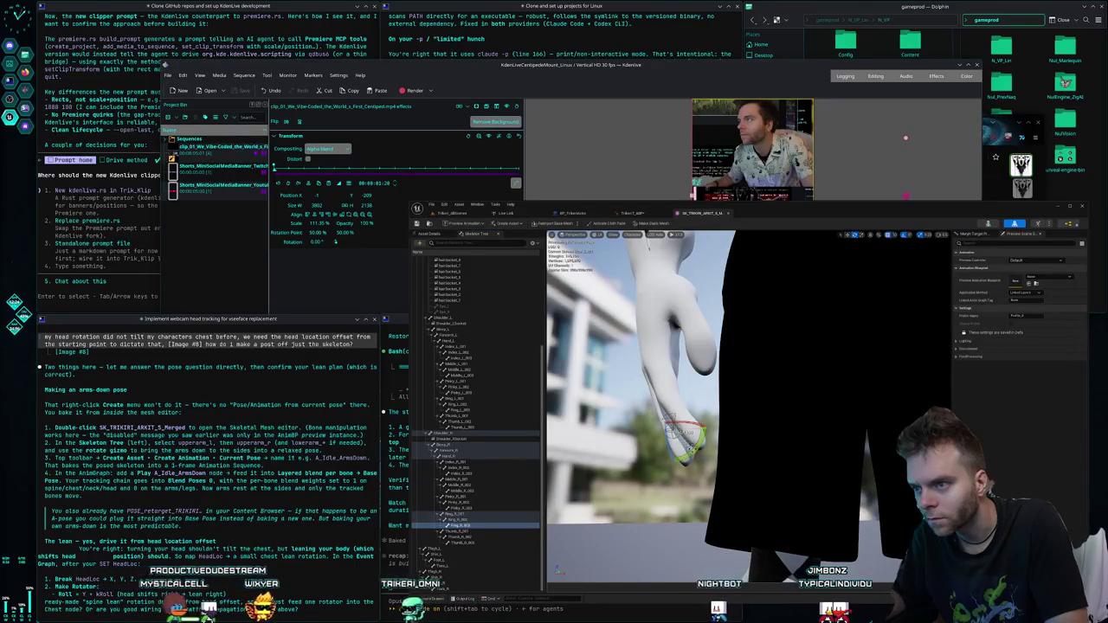
{"action": "left_click", "coordinate": [460, 496]}
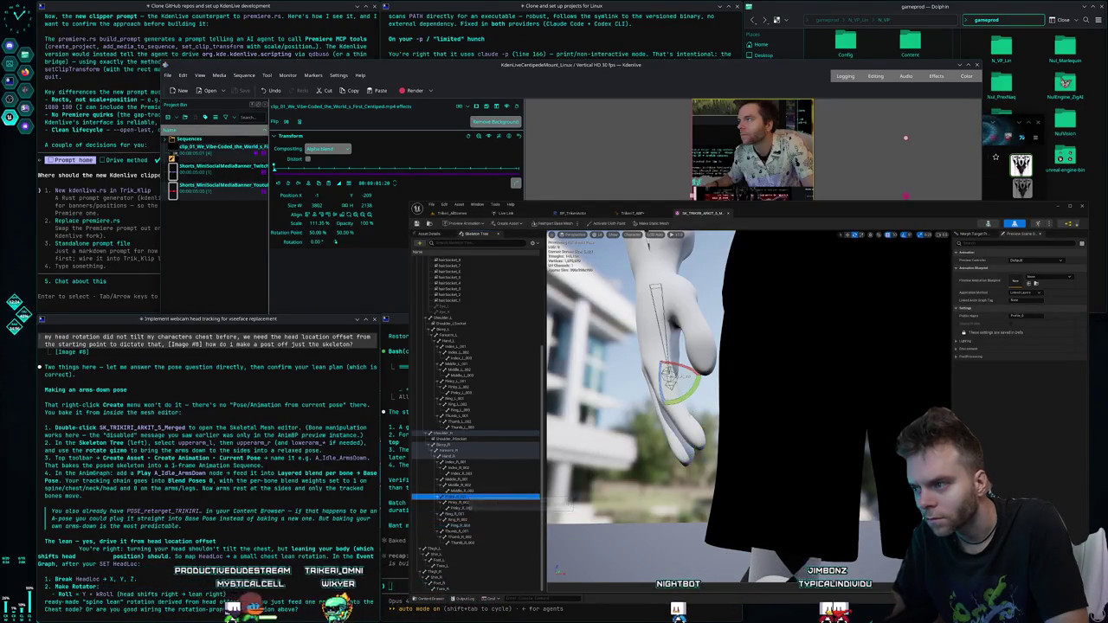
{"action": "key", "text": "f"}
- Orbit around the right hand and adjust the lower finger bones down to Pinky_R_003
{"action": "left_click_drag", "start_coordinate": [693, 390], "coordinate": [641, 381]}
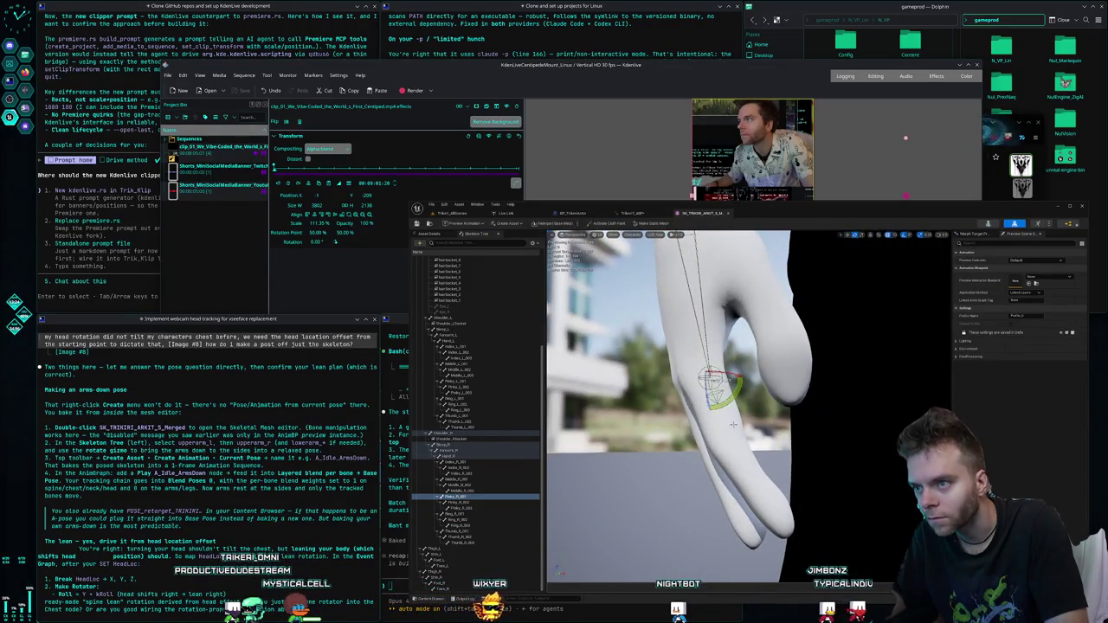
{"action": "left_click_drag", "start_coordinate": [733, 425], "coordinate": [683, 403]}
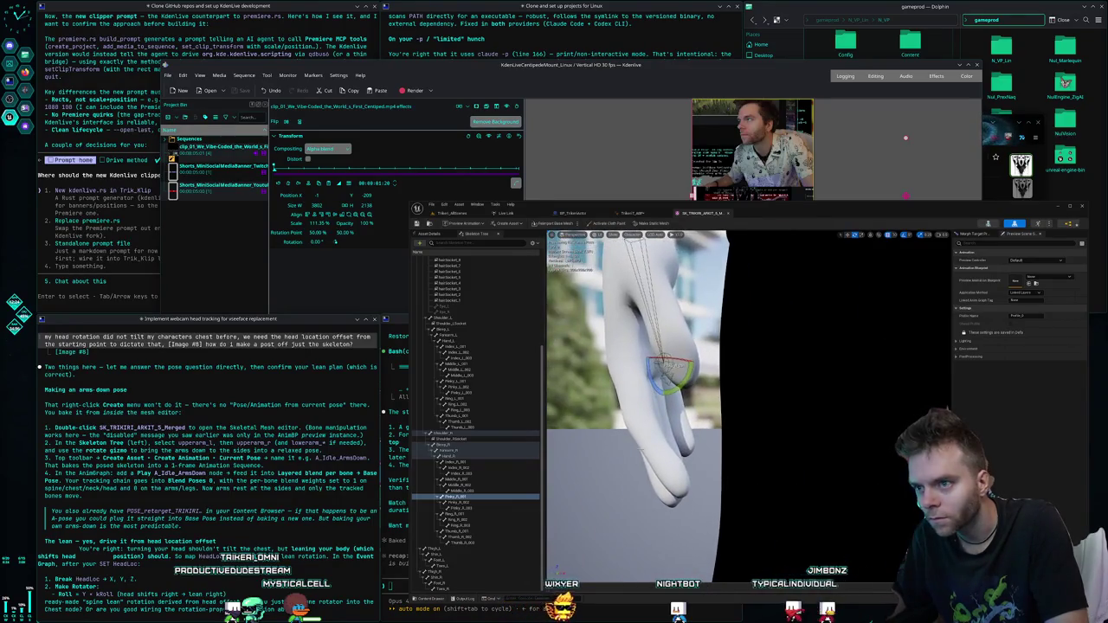
{"action": "left_click", "coordinate": [470, 508]}
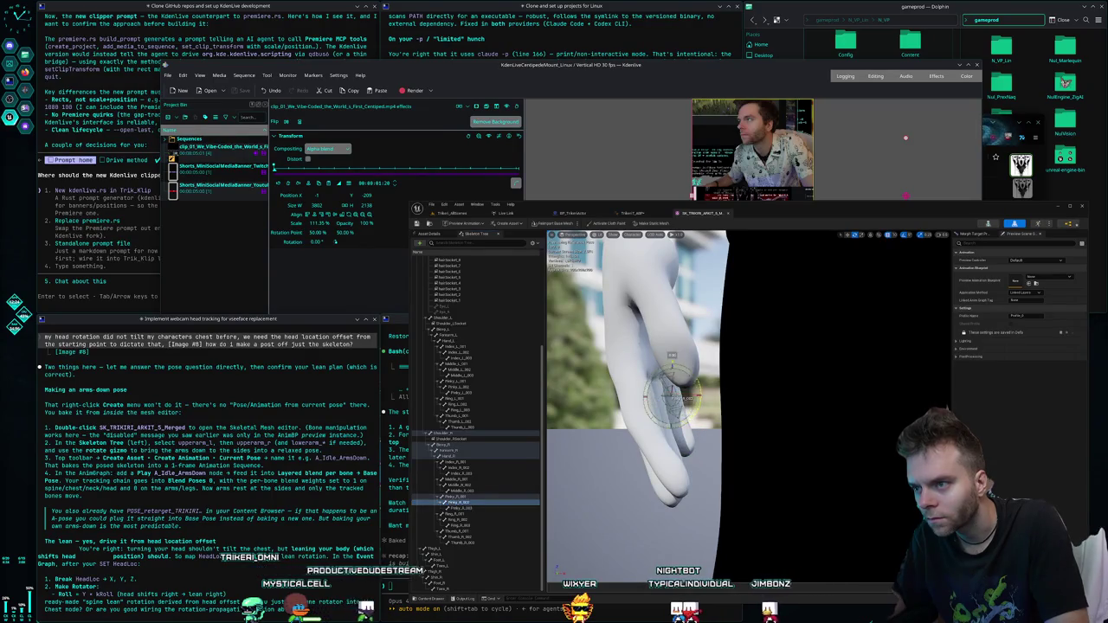
{"action": "left_click", "coordinate": [470, 508]}
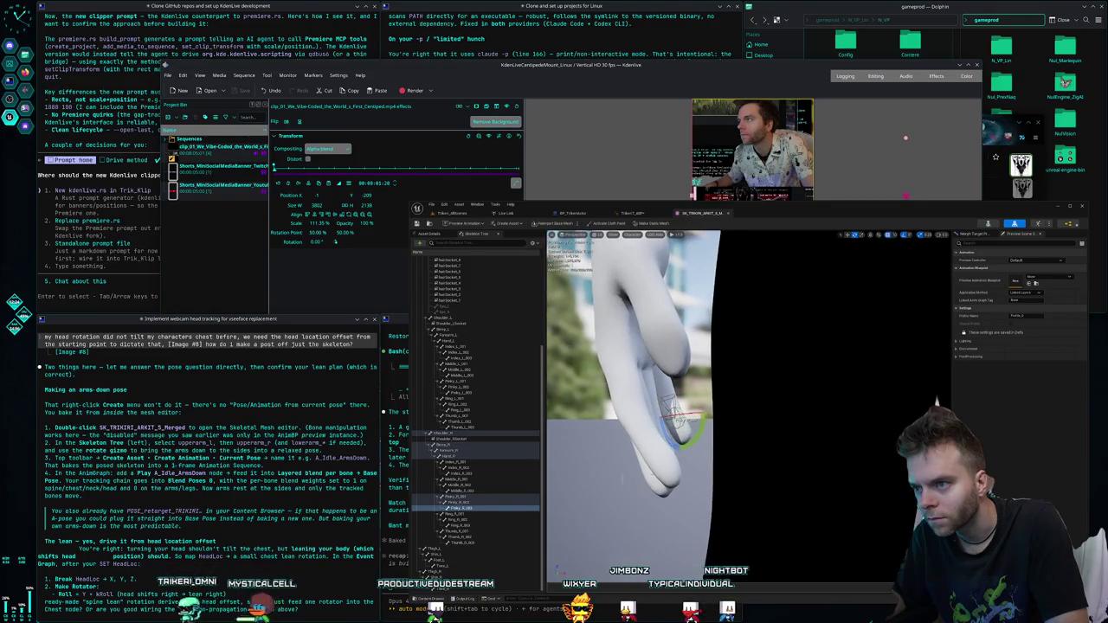
{"action": "left_click", "coordinate": [461, 497]}
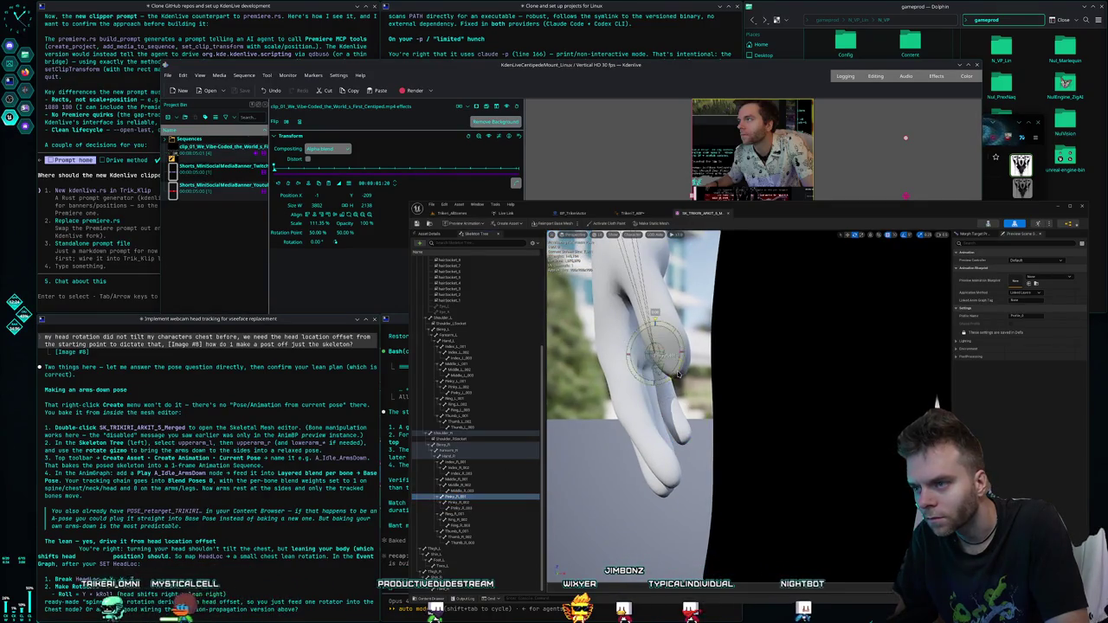
{"action": "scroll", "coordinate": [936, 402], "scroll_direction": "down", "scroll_amount": 10}
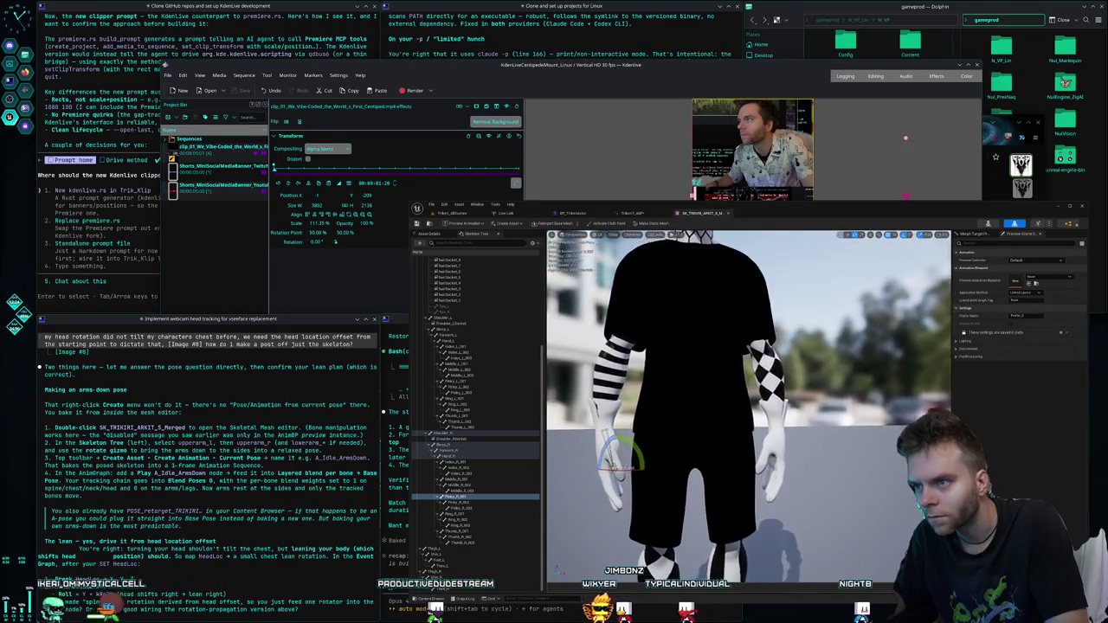
- Adjust Middle_R_001 and Hand_R, then view the relaxed arms-down pose from the front
{"action": "scroll", "coordinate": [749, 407], "scroll_direction": "up", "scroll_amount": 3}
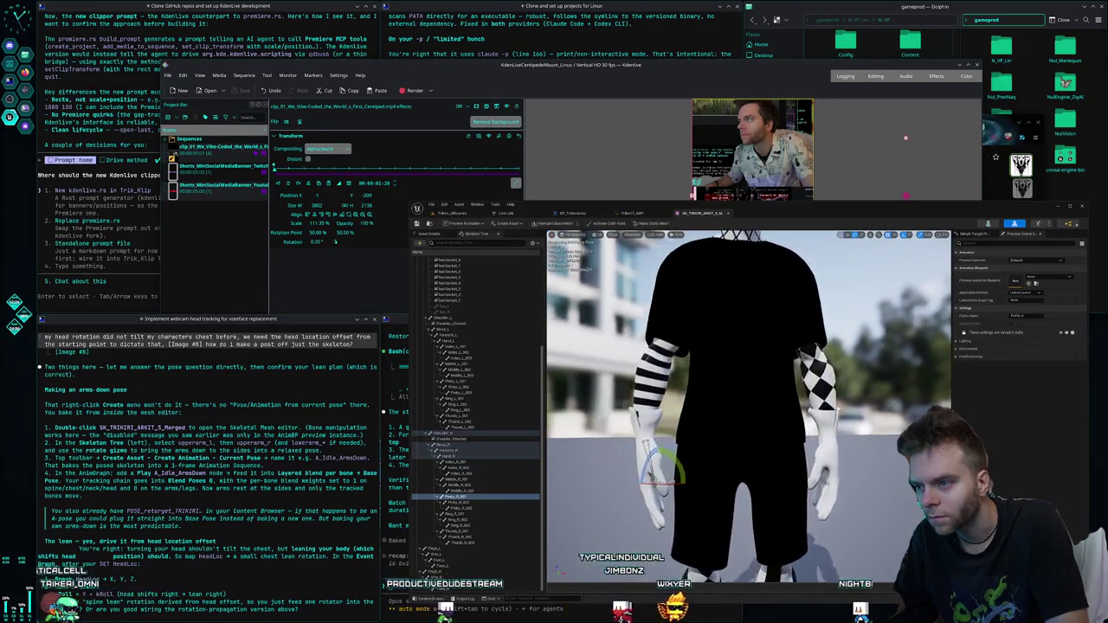
{"action": "scroll", "coordinate": [749, 407], "scroll_direction": "up", "scroll_amount": 5}
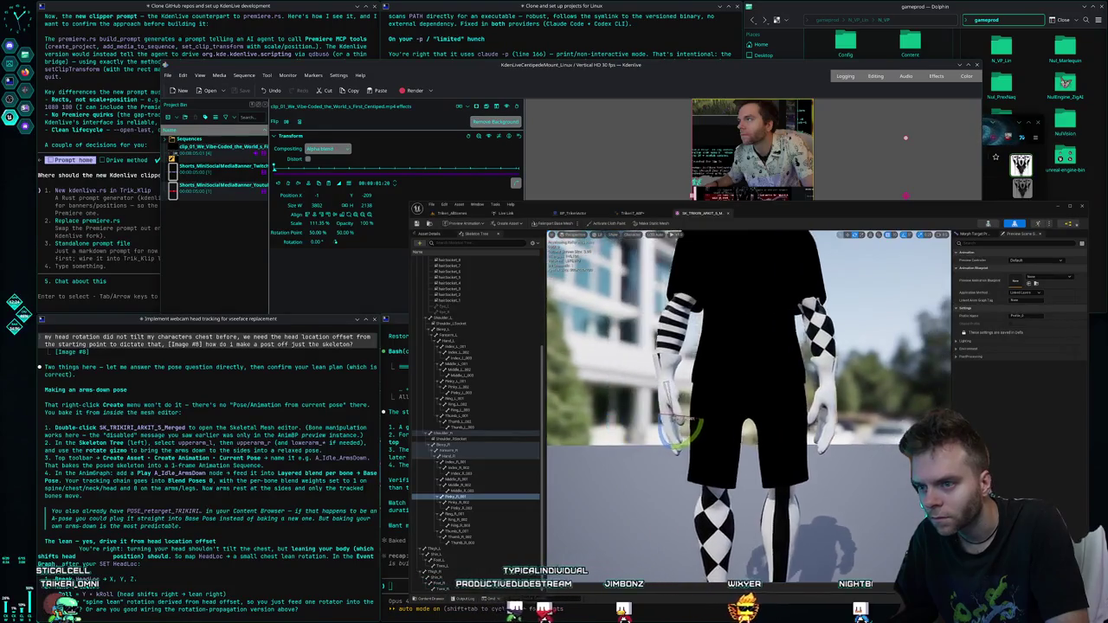
{"action": "scroll", "coordinate": [561, 480], "scroll_direction": "up", "scroll_amount": 3}
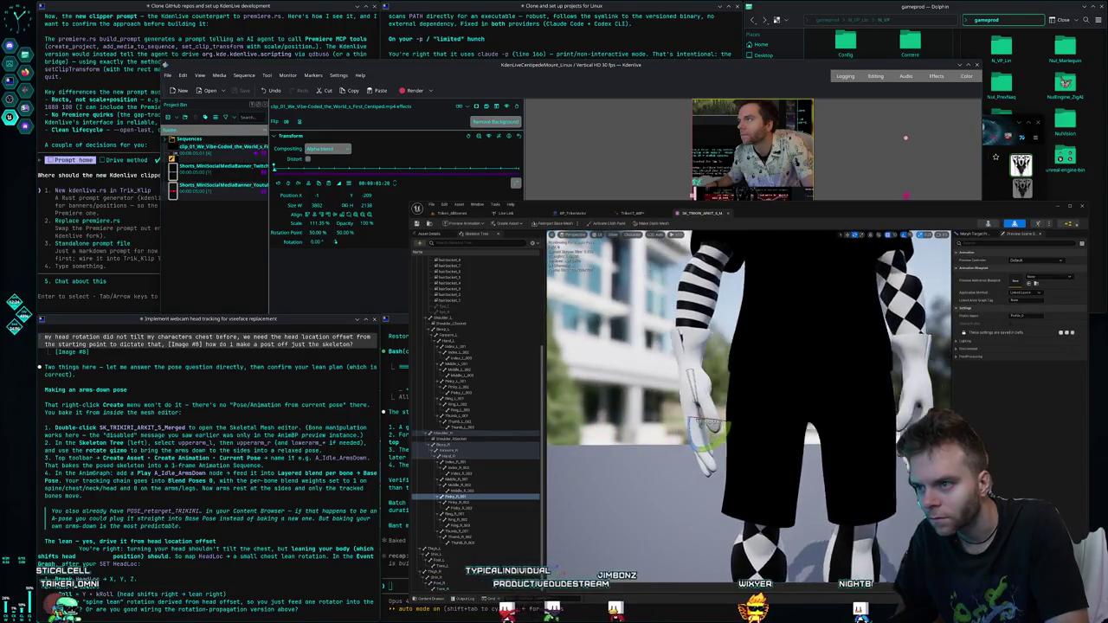
{"action": "left_click", "coordinate": [466, 487]}
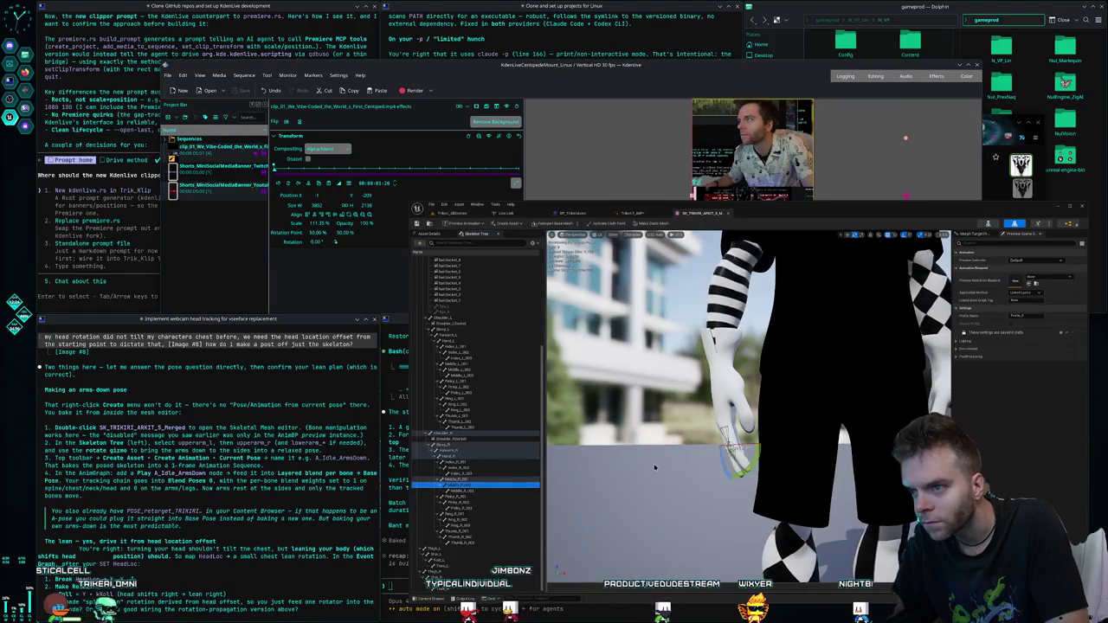
{"action": "key", "text": "Up"}
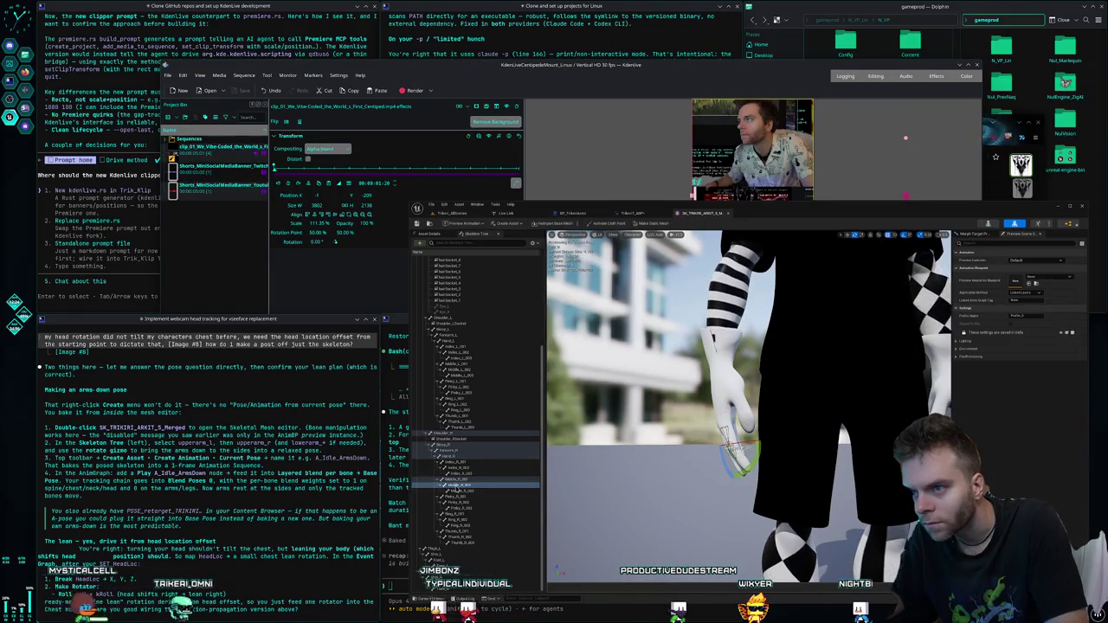
{"action": "left_click", "coordinate": [462, 493]}
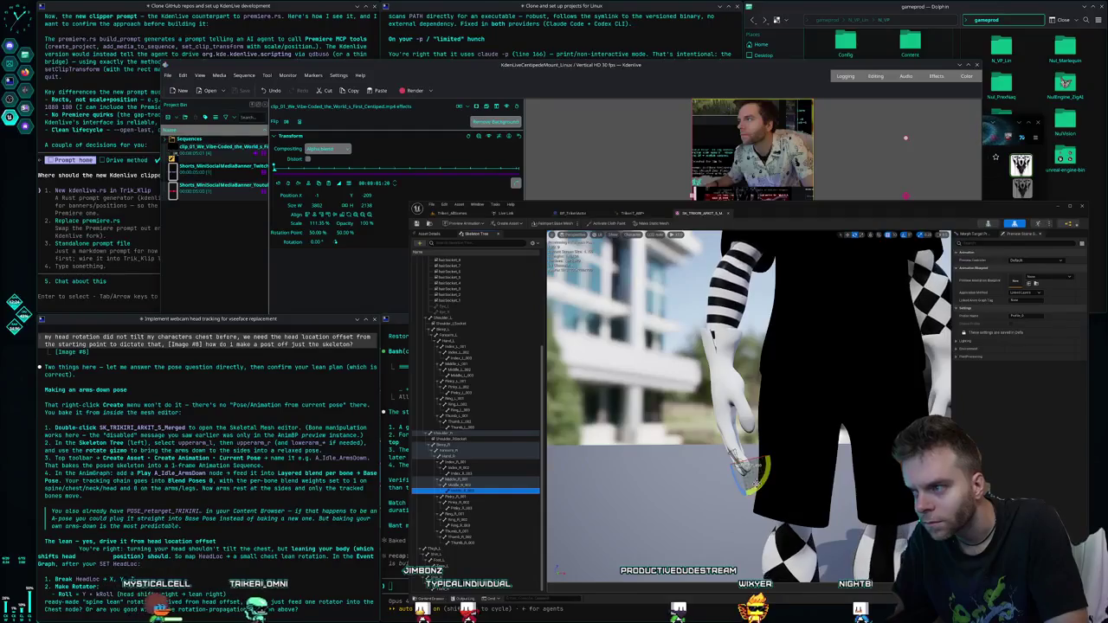
{"action": "left_click", "coordinate": [736, 459]}
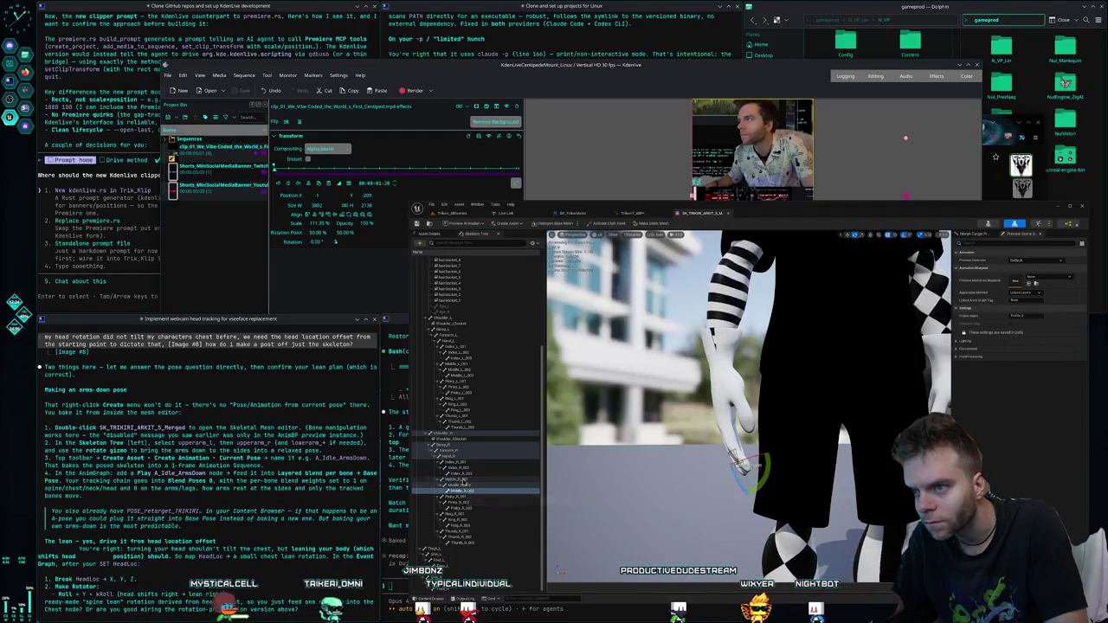
{"action": "left_click", "coordinate": [460, 464]}
{"action": "left_click", "coordinate": [461, 468]}
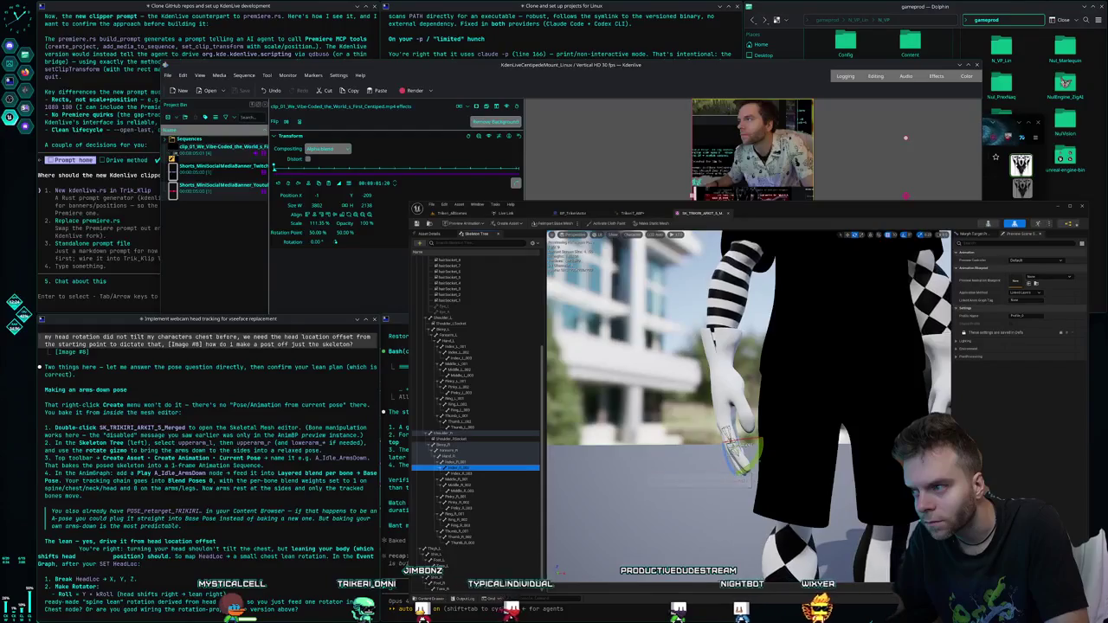
{"action": "mouse_move", "coordinate": [732, 491]}
{"action": "left_mouse_down"}
{"action": "mouse_move", "coordinate": [602, 491]}
{"action": "mouse_move", "coordinate": [597, 554]}
{"action": "mouse_move", "coordinate": [583, 566]}
{"action": "left_mouse_up"}
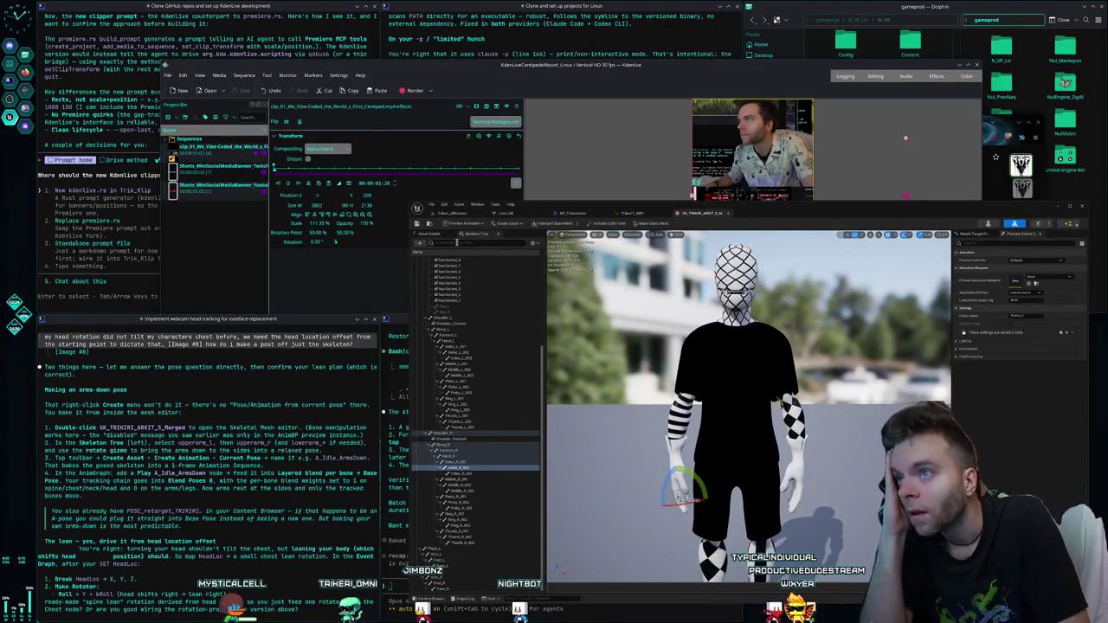
- Start a pose asset from the current pose, named TRIKIRI_ARKIT_5_Merged_PoseAsset by default
{"action": "left_click", "coordinate": [503, 223]}
{"action": "mouse_move", "coordinate": [537, 254]}
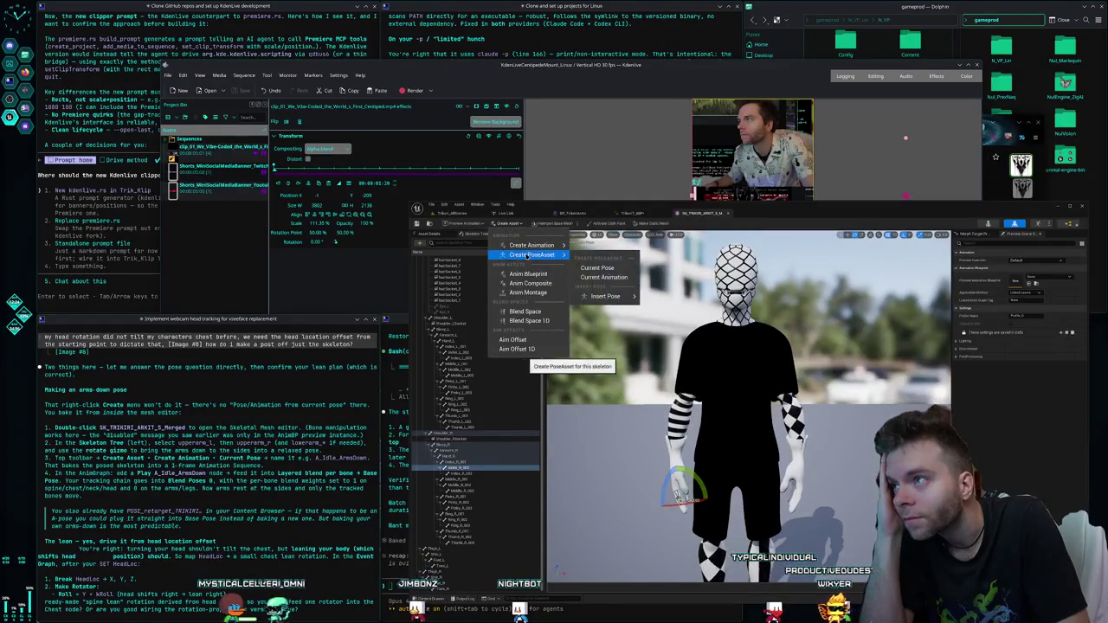
{"action": "left_click", "coordinate": [616, 271]}
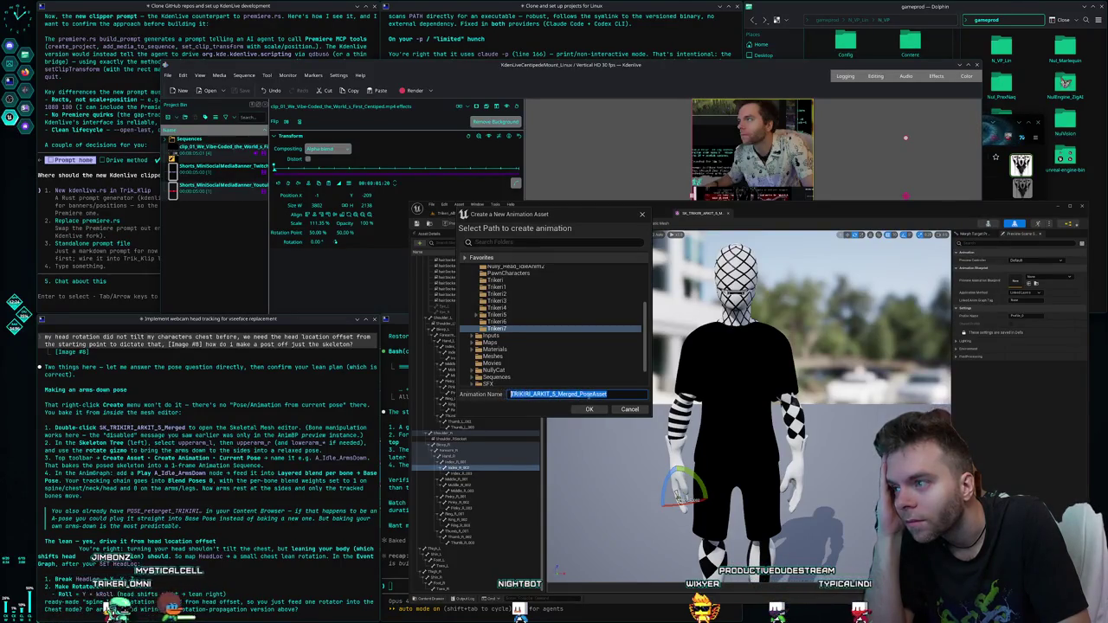
- Name the animation Trikeri7_IdlePose and confirm creating it
{"action": "type", "text": "Trike"}
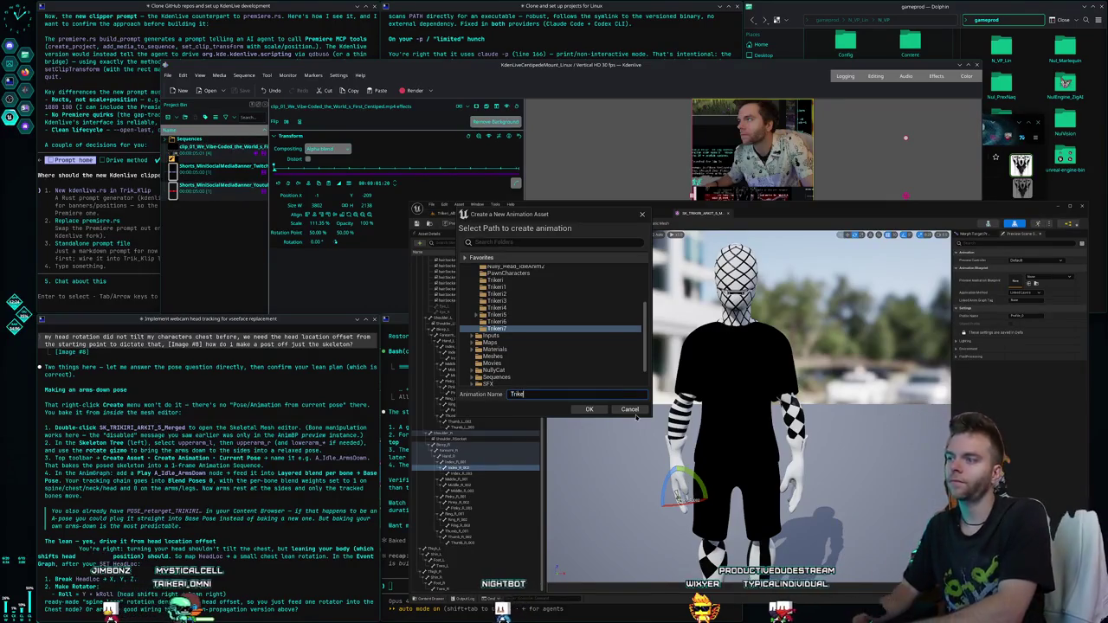
{"action": "type", "text": "ri7_I"}
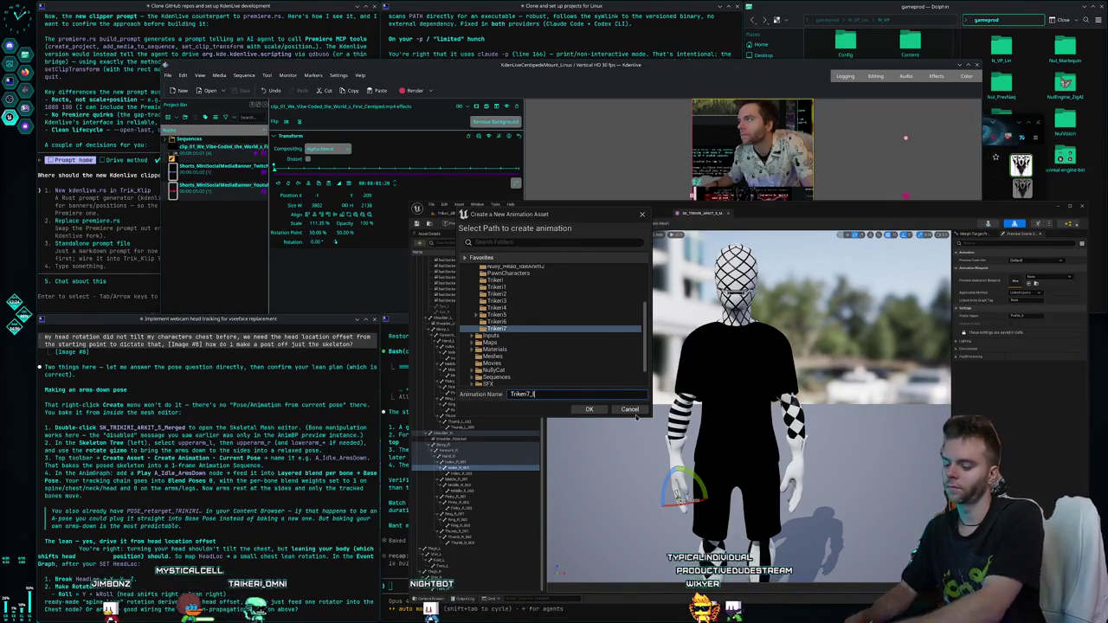
{"action": "type", "text": "dlePose"}
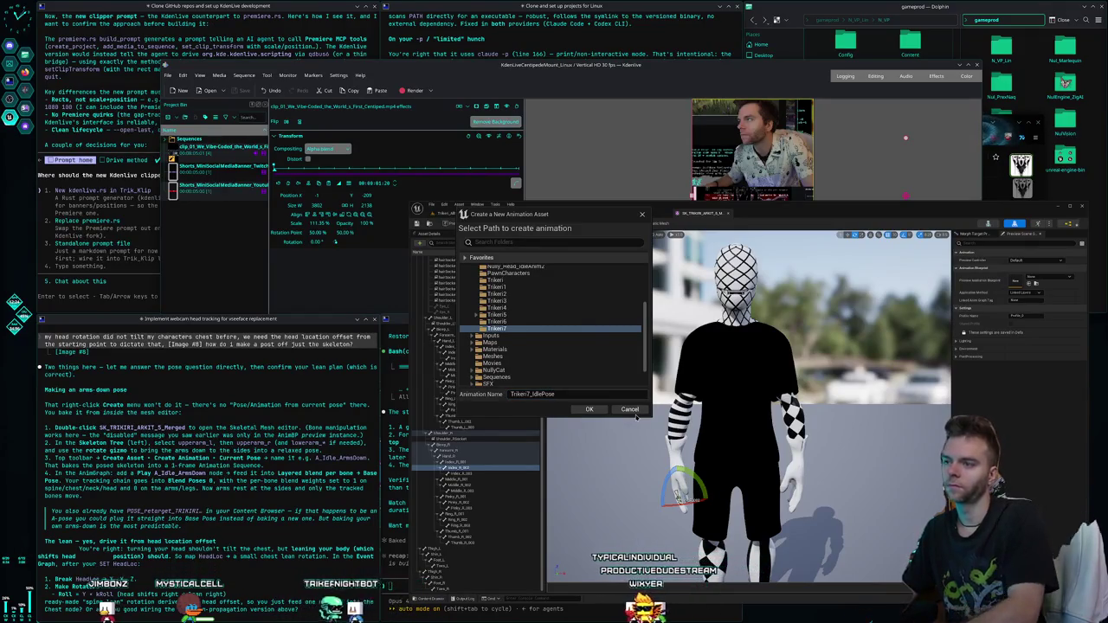
{"action": "left_click", "coordinate": [594, 410]}
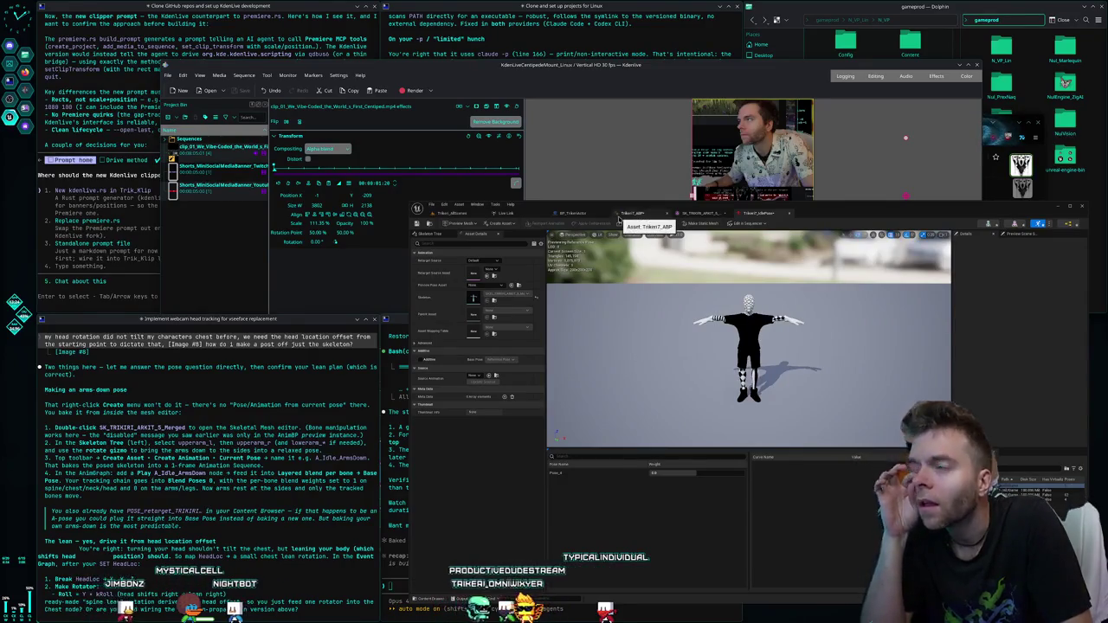
- Add an Input Pose node to the Trikeri7_ABP AnimGraph, then switch to the Claude Code terminal
{"action": "left_click", "coordinate": [619, 216]}
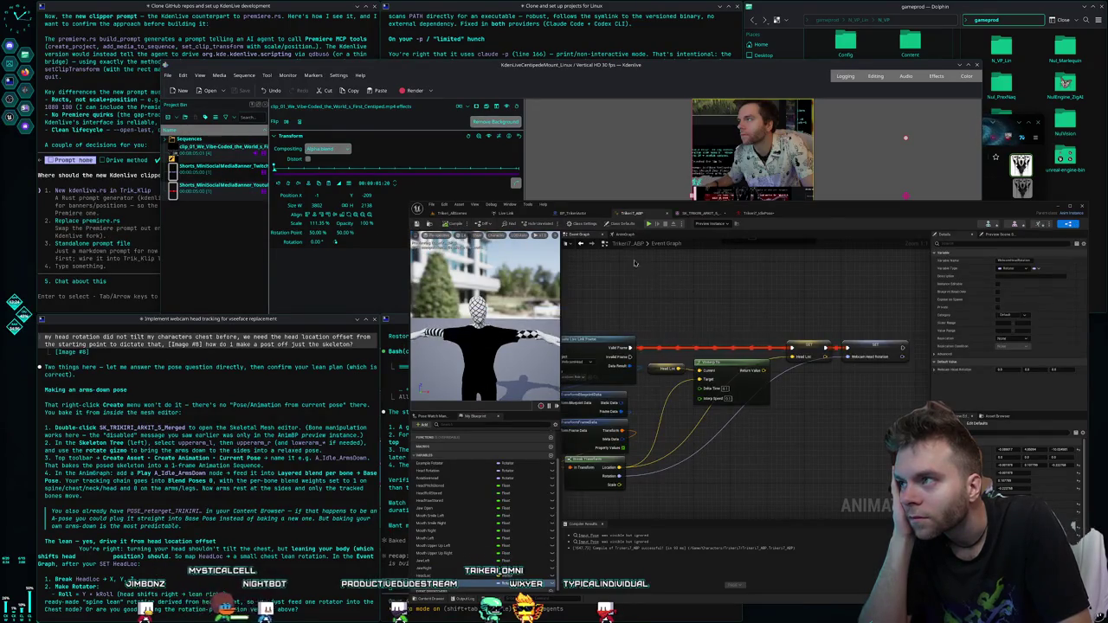
{"action": "left_click", "coordinate": [627, 235]}
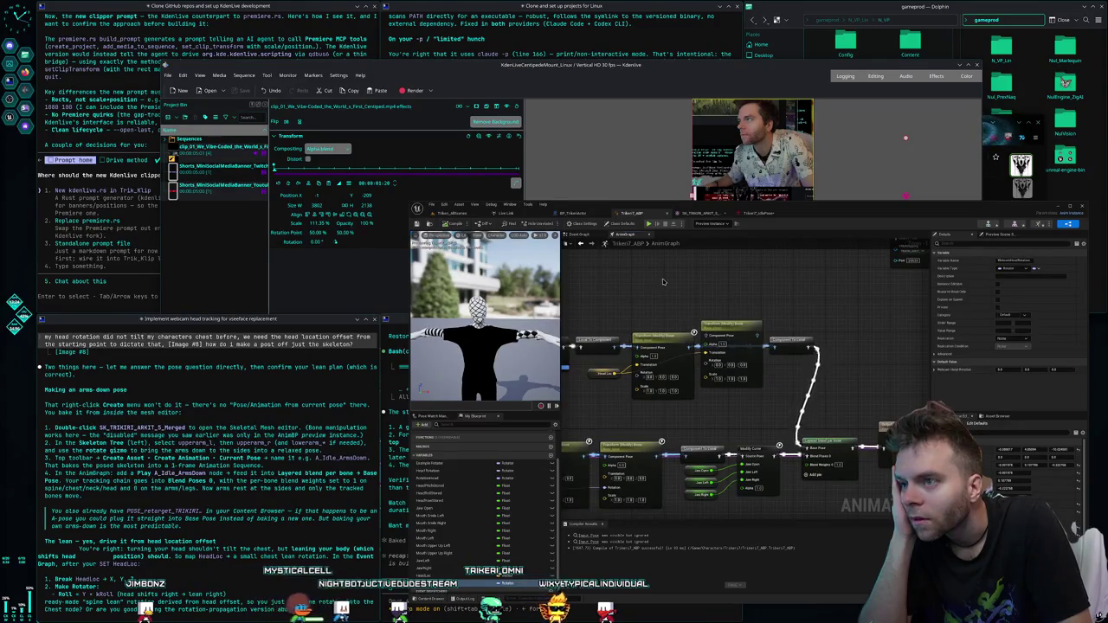
{"action": "right_click", "coordinate": [663, 281]}
{"action": "type", "text": "pose"}
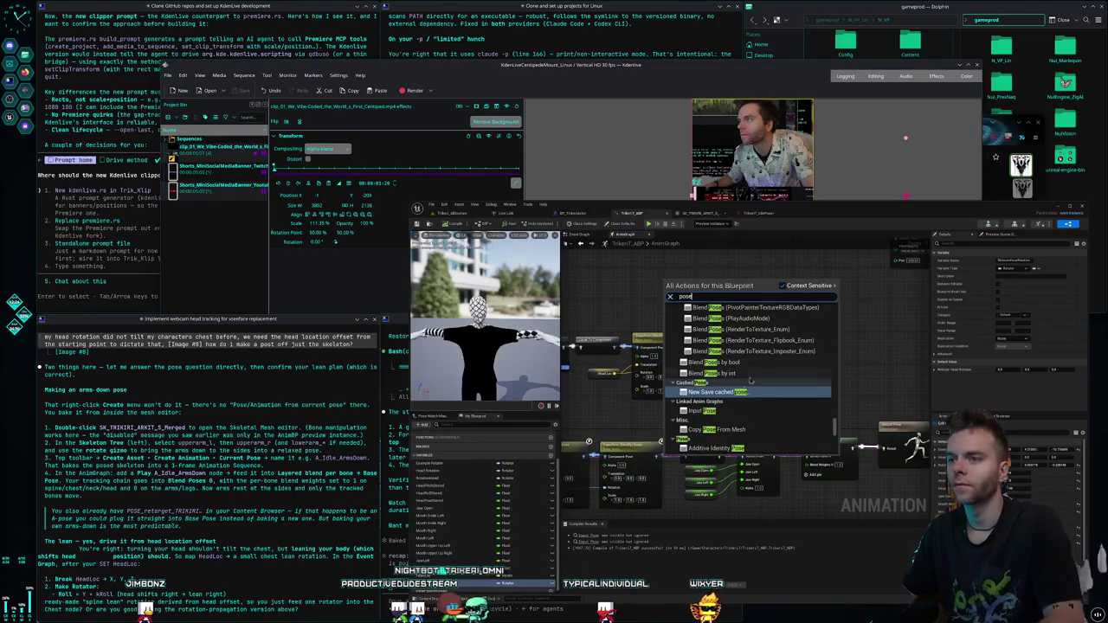
{"action": "left_click", "coordinate": [716, 413]}
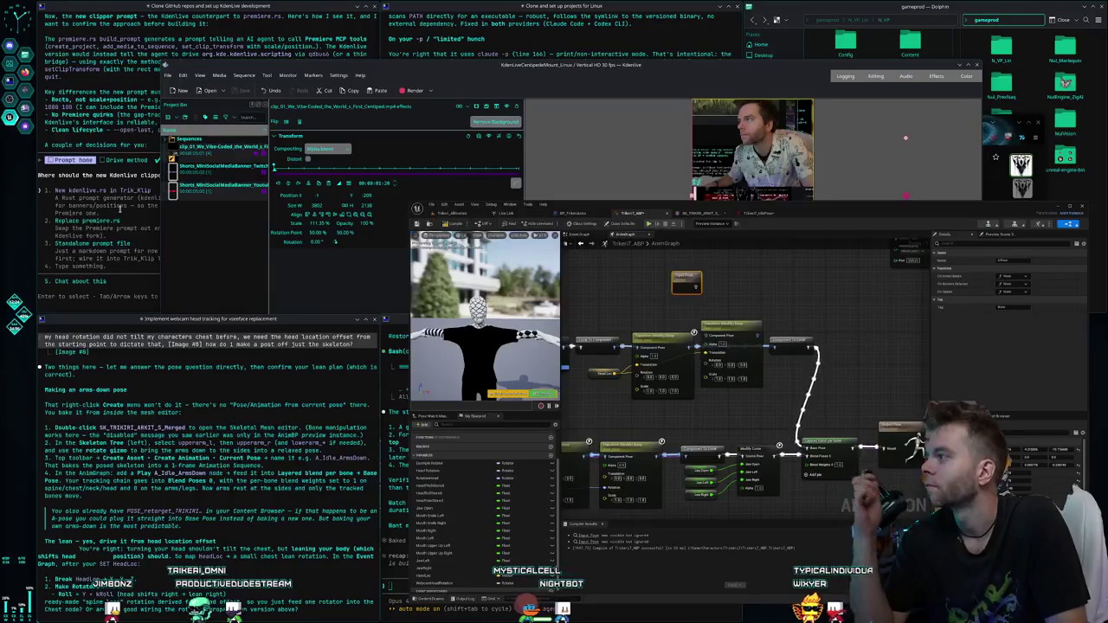
{"action": "left_click", "coordinate": [139, 212]}
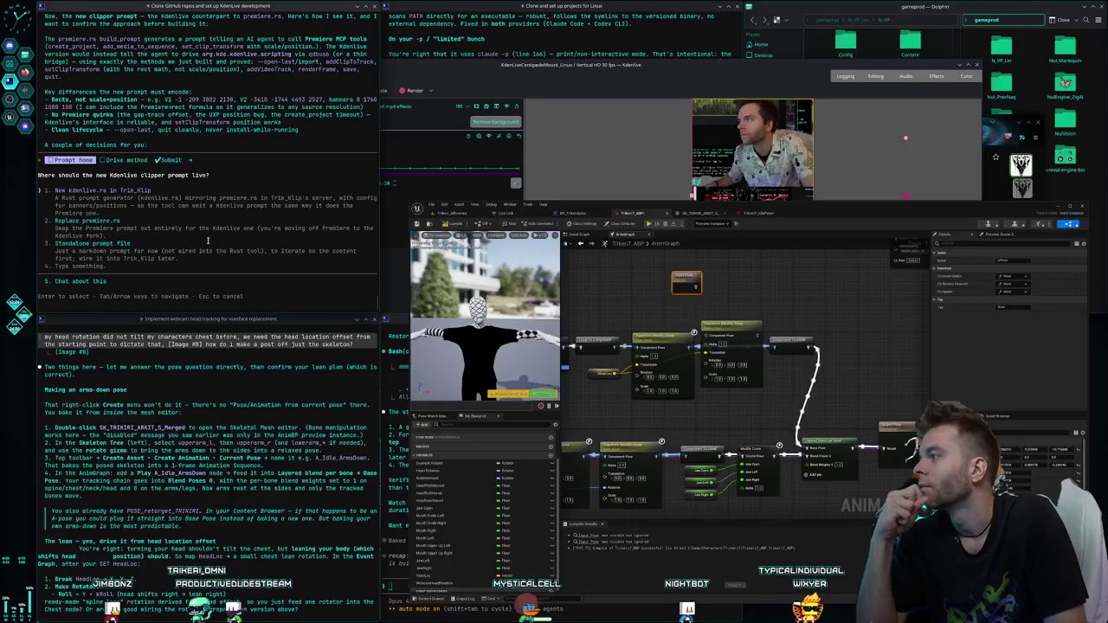
- Choose a new kdenlive.rs in Trik_Klip driven by qdbus6 commands, and submit the answers
{"action": "key", "text": "Return"}
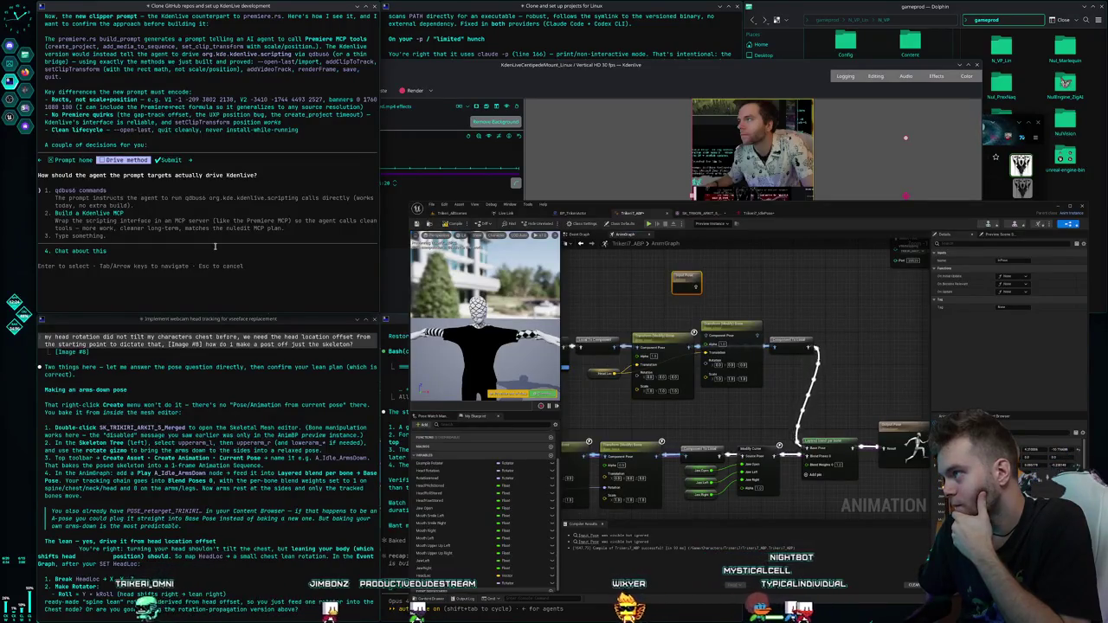
{"action": "key", "text": "Return"}
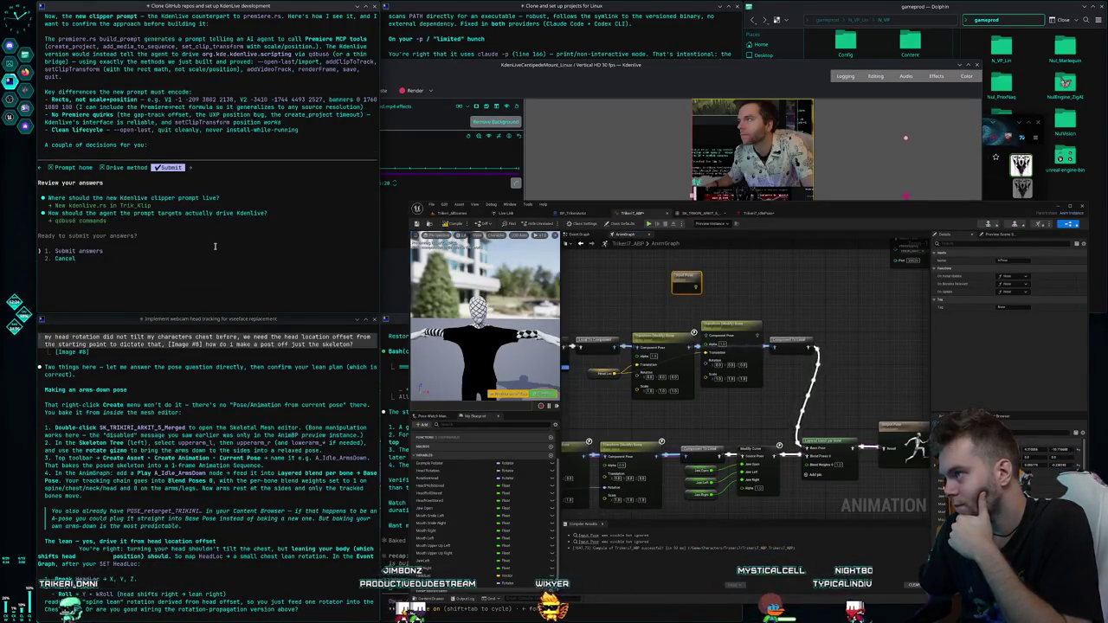
{"action": "key", "text": "Return"}
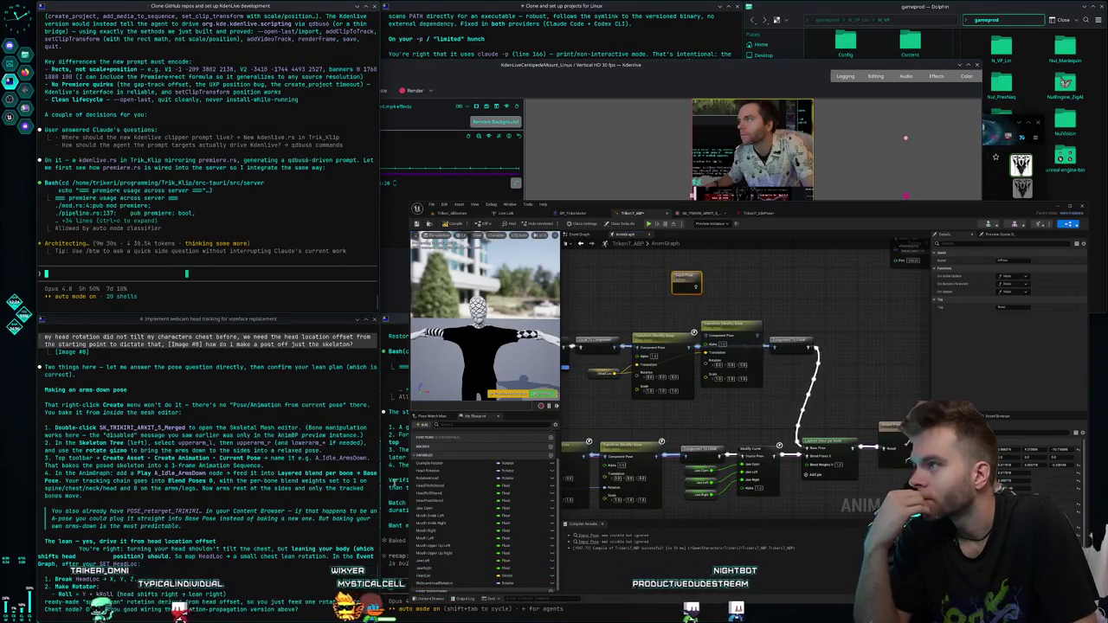
- Delete the stray Input Pose node, then recall the previous message in the lower terminal
{"action": "left_click", "coordinate": [609, 288]}
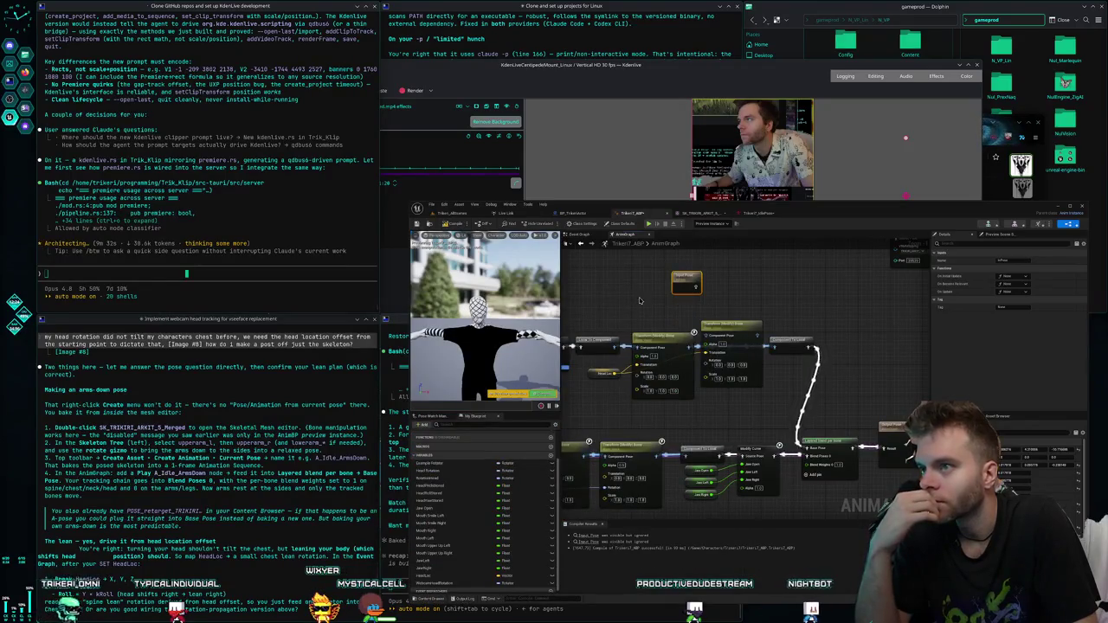
{"action": "key", "text": "Delete"}
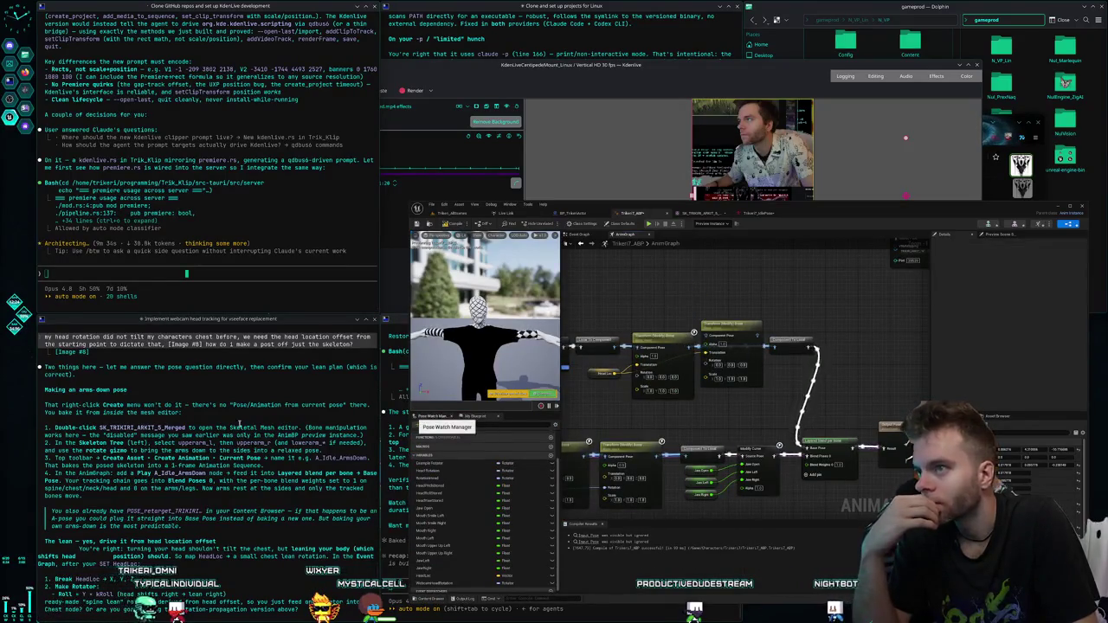
{"action": "left_click", "coordinate": [237, 415]}
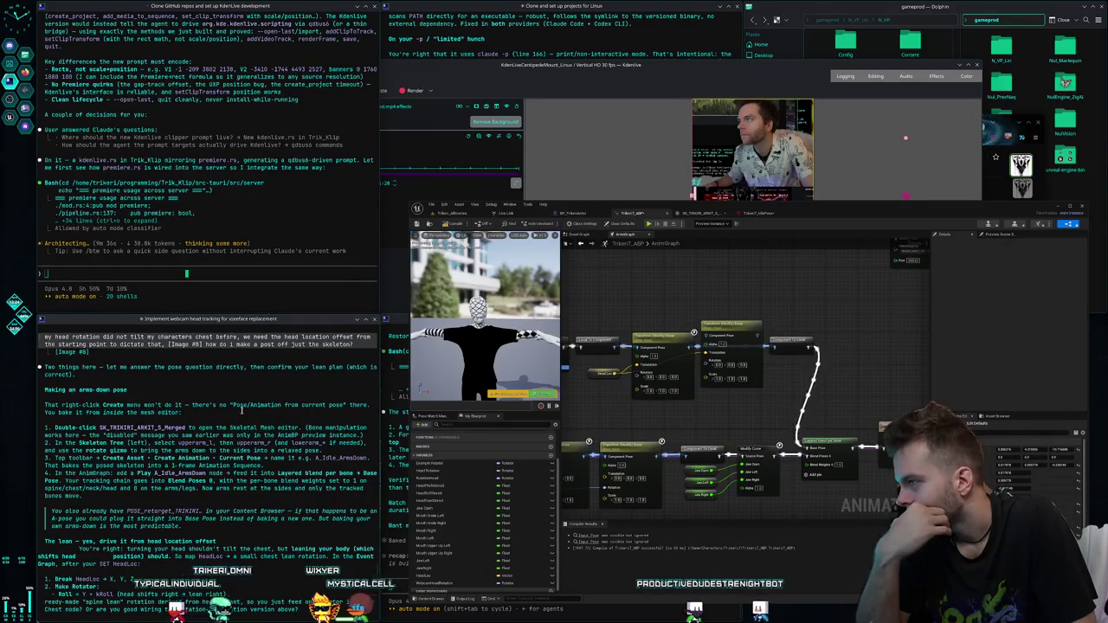
{"action": "key", "text": "Up"}
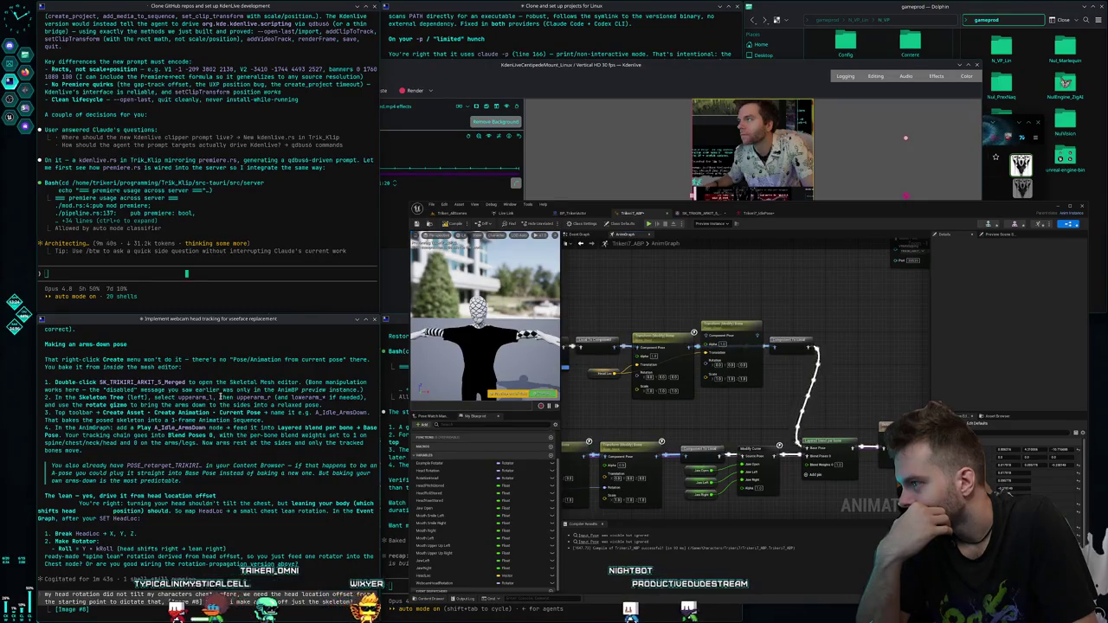
- Glance at the Trikiri7_IdlePose tab and settle back on the skeletal mesh editor
{"action": "left_click", "coordinate": [709, 214]}
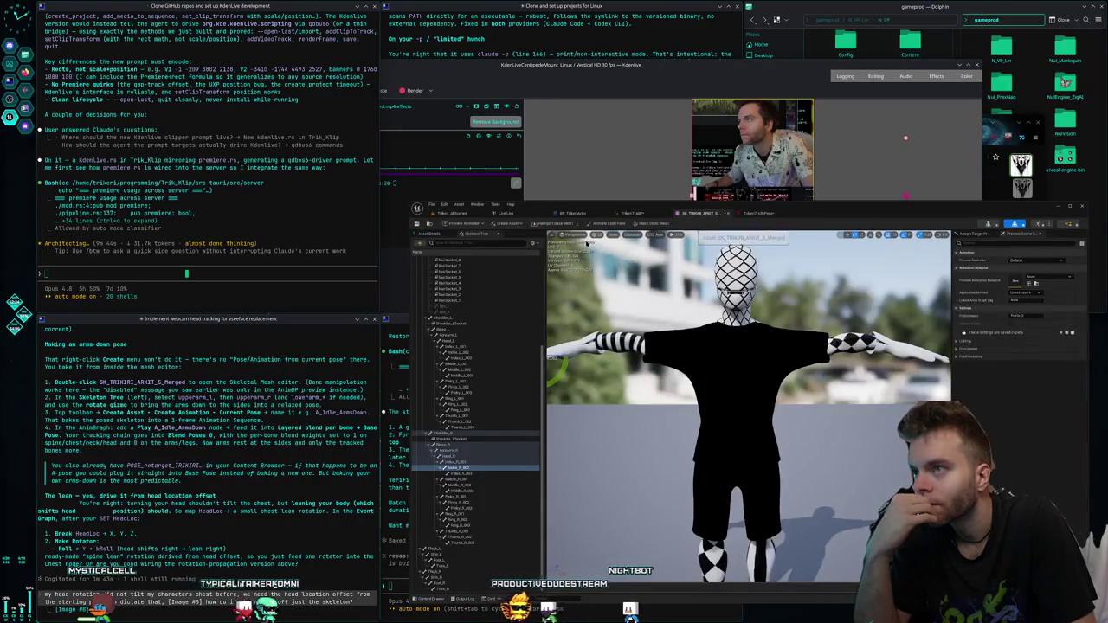
{"action": "left_click", "coordinate": [756, 214]}
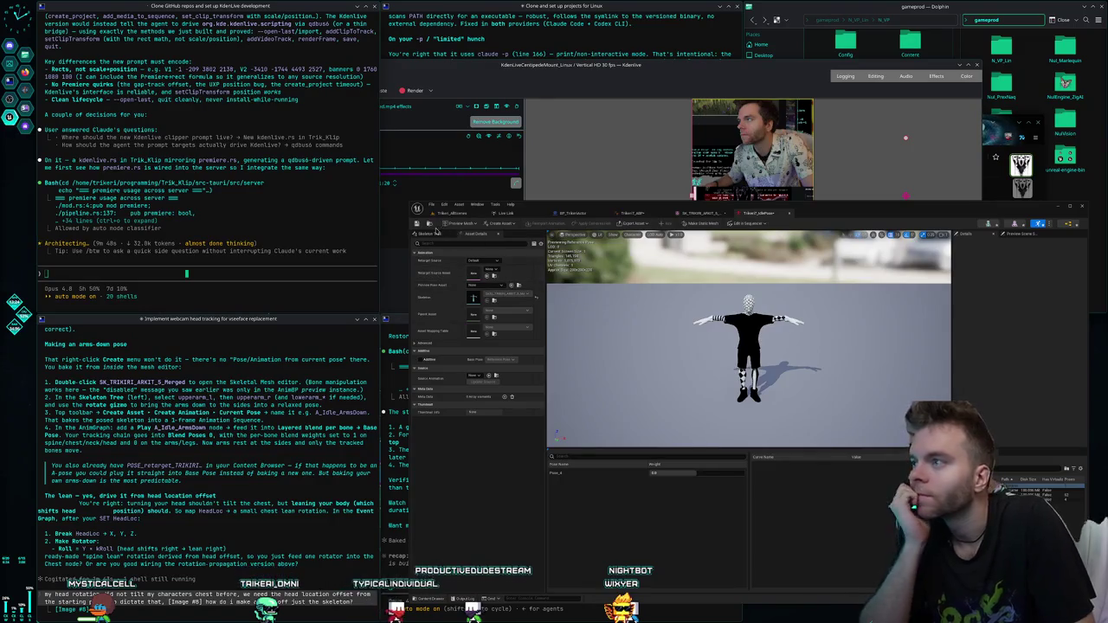
{"action": "left_click", "coordinate": [701, 215]}
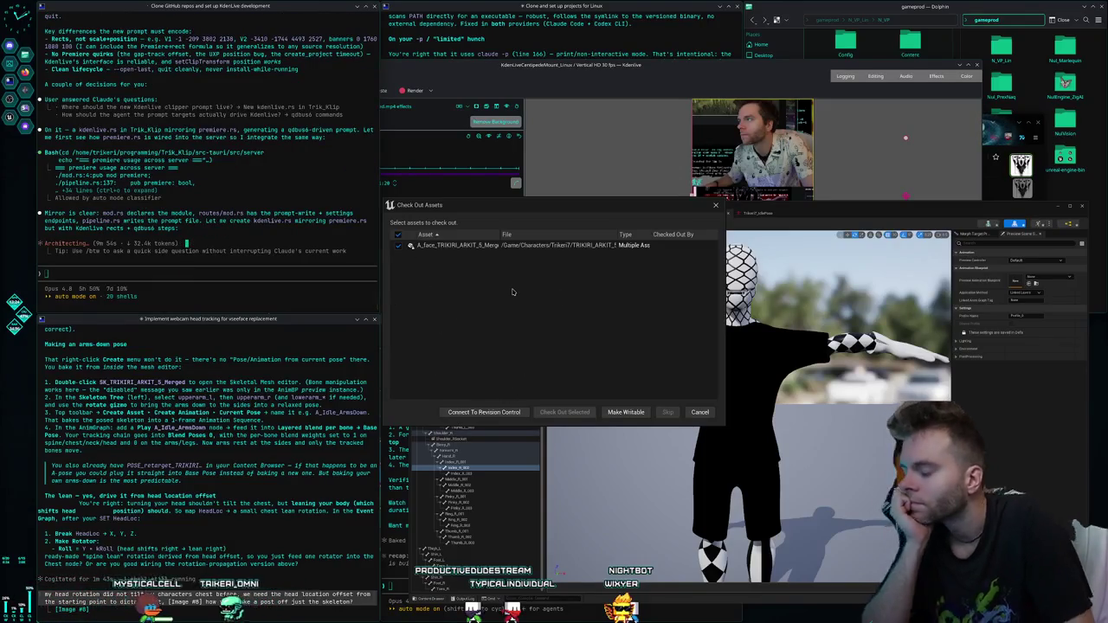
- Launch the Perforce client via 'p4', dismiss its password prompt, and close it
{"action": "key", "text": "alt+space"}
{"action": "type", "text": "p4"}
{"action": "key", "text": "Return"}
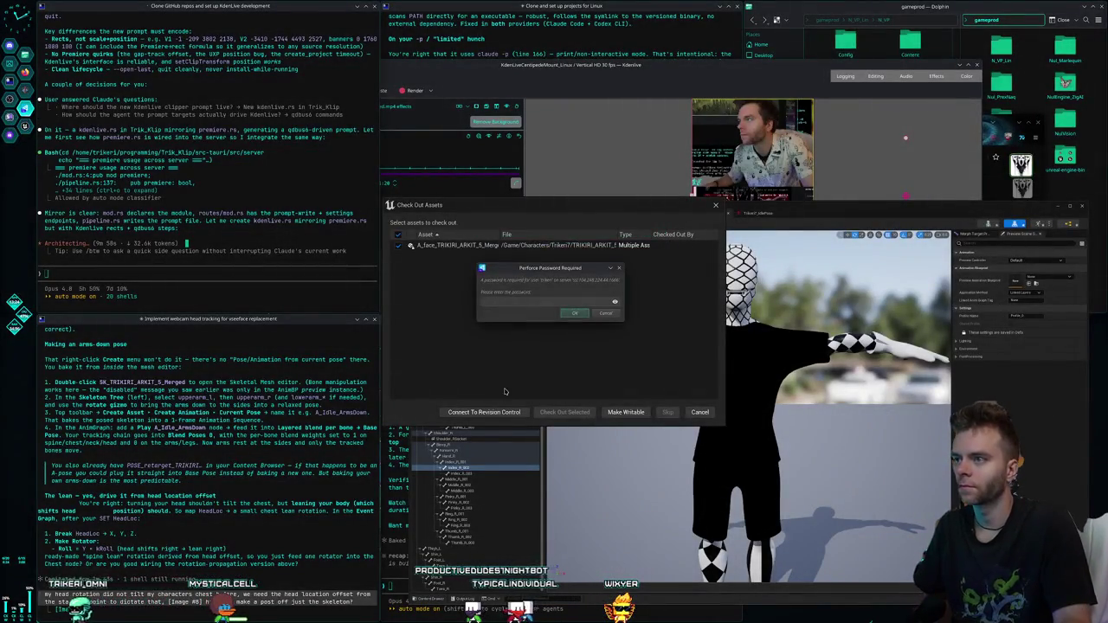
{"action": "key", "text": "Escape"}
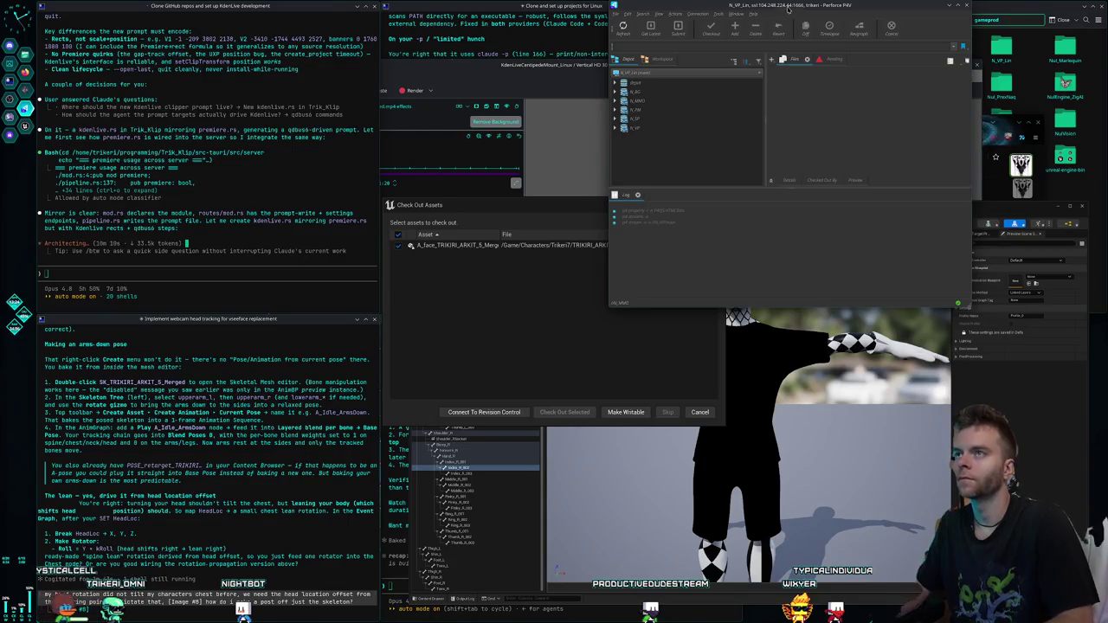
{"action": "middle_click", "coordinate": [788, 9]}
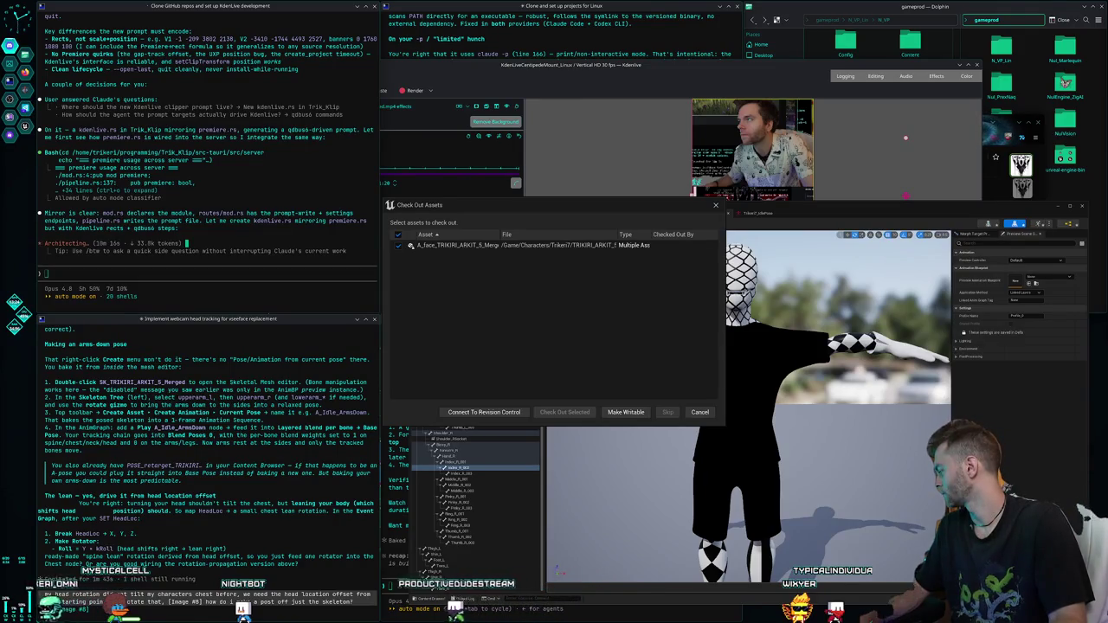
- Connect revision control with Perforce as provider, then check out and save the skeletal mesh
{"action": "left_click", "coordinate": [485, 412]}
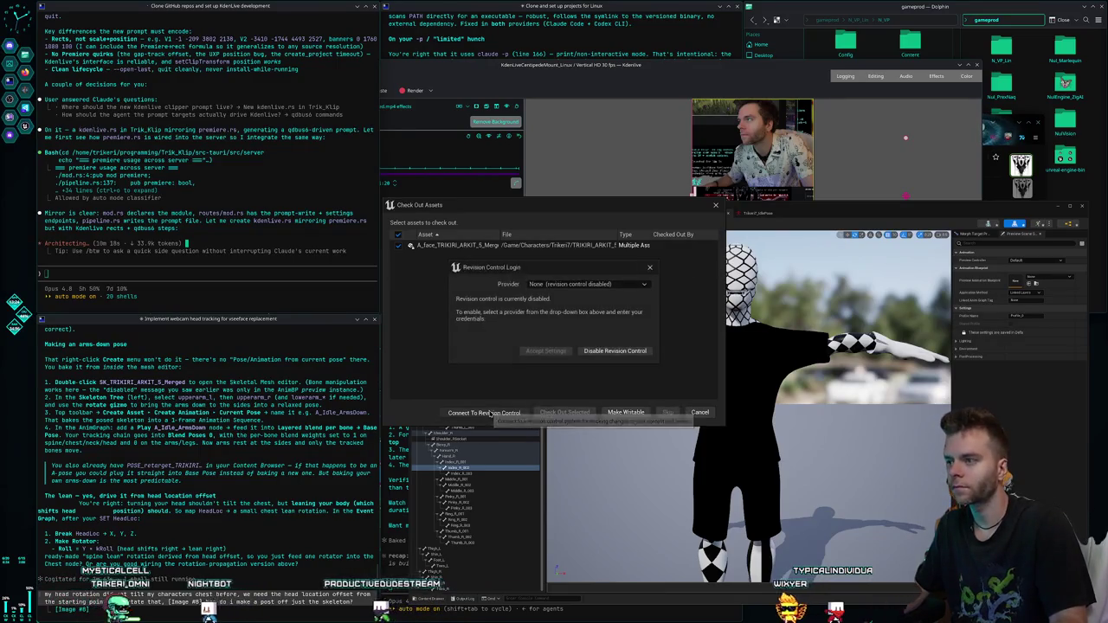
{"action": "left_click", "coordinate": [606, 284]}
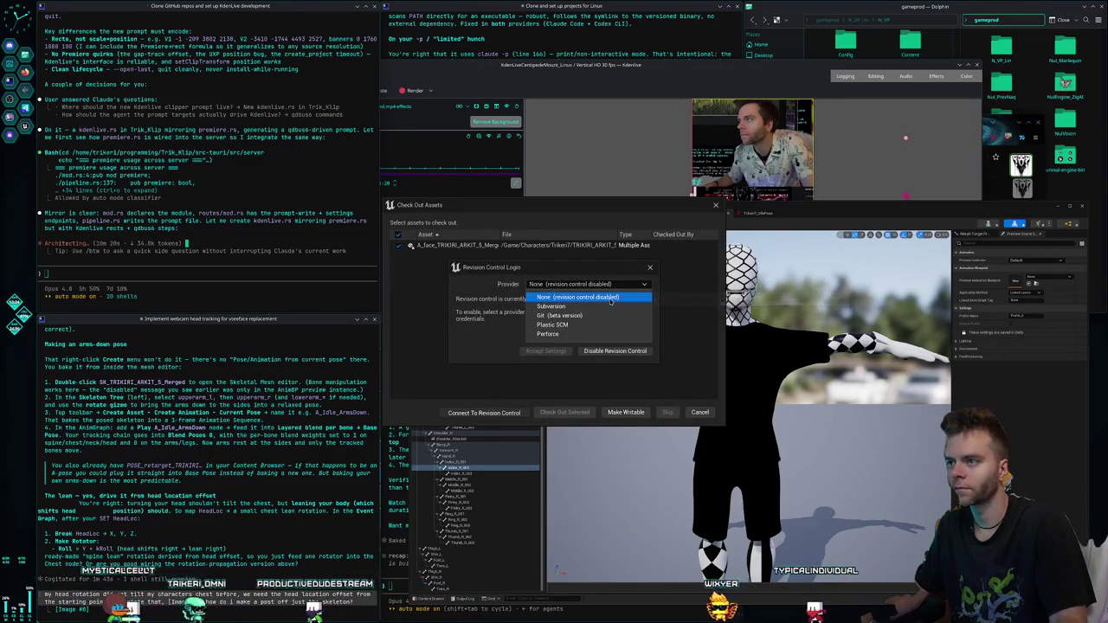
{"action": "left_click", "coordinate": [602, 333]}
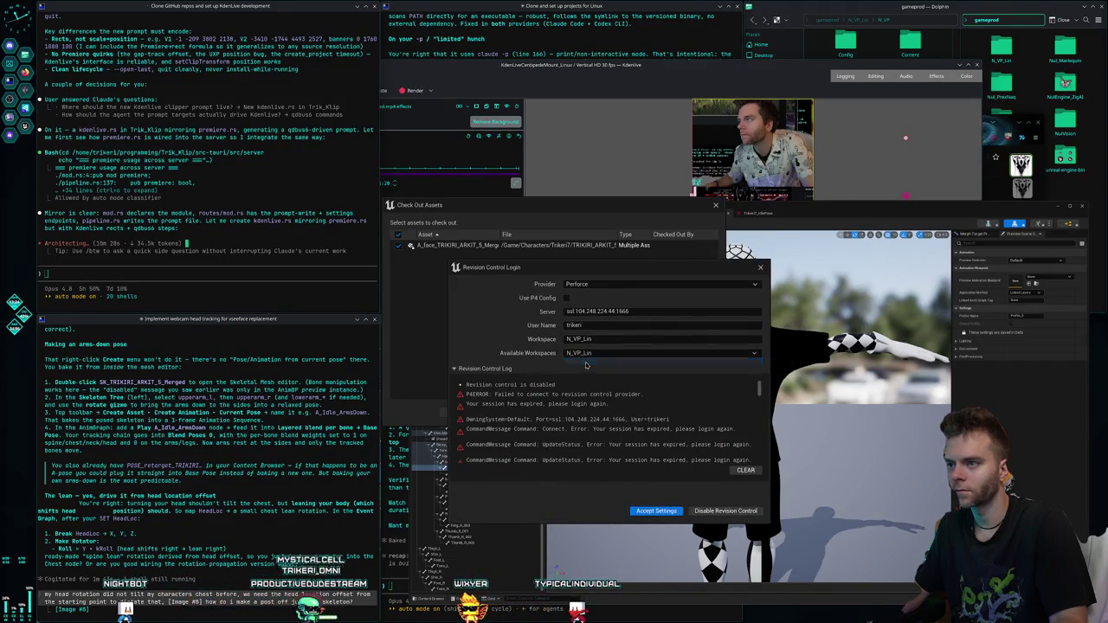
{"action": "left_click", "coordinate": [657, 511]}
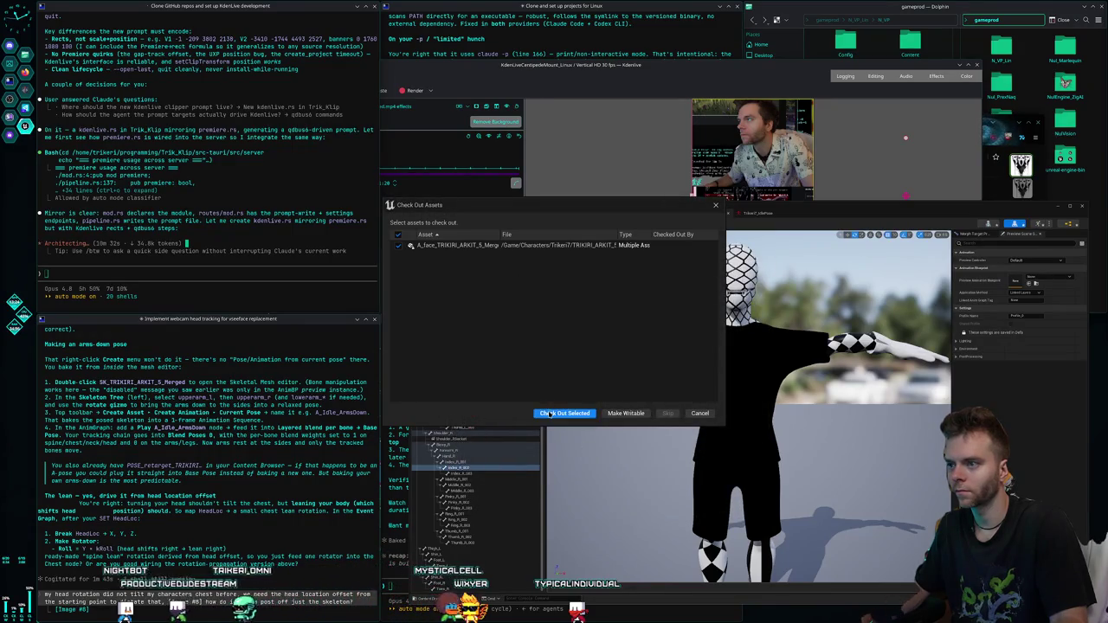
{"action": "left_click", "coordinate": [550, 414]}
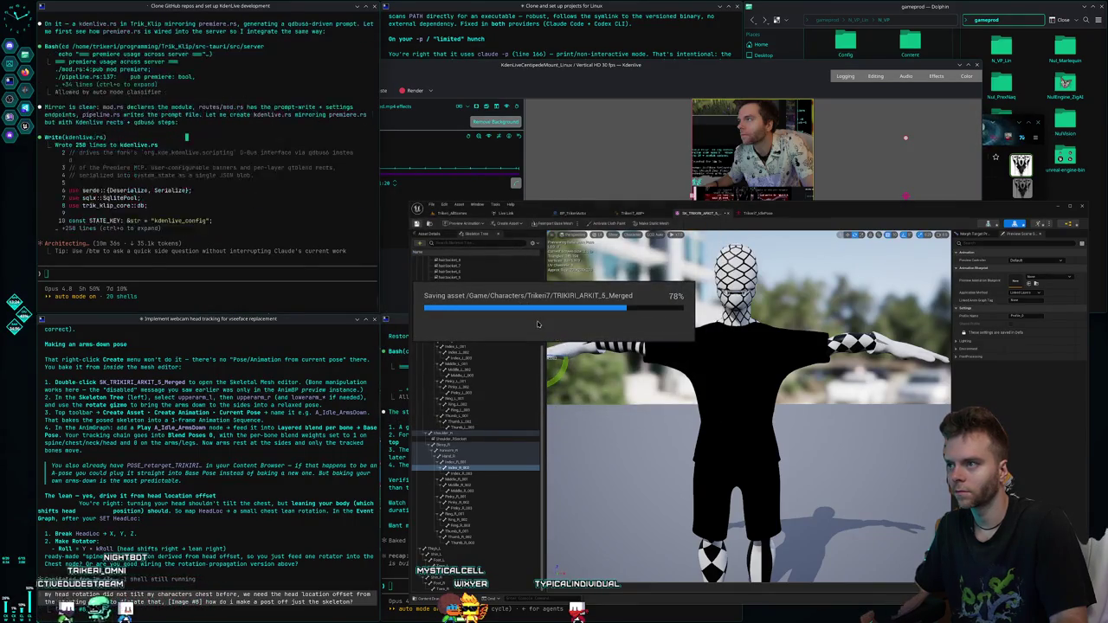
{"action": "left_click_drag", "start_coordinate": [658, 407], "coordinate": [675, 441]}
- Select each upper-arm bone and rotate both arms down to hang at the character's sides
{"action": "left_click_drag", "start_coordinate": [675, 286], "coordinate": [680, 279]}
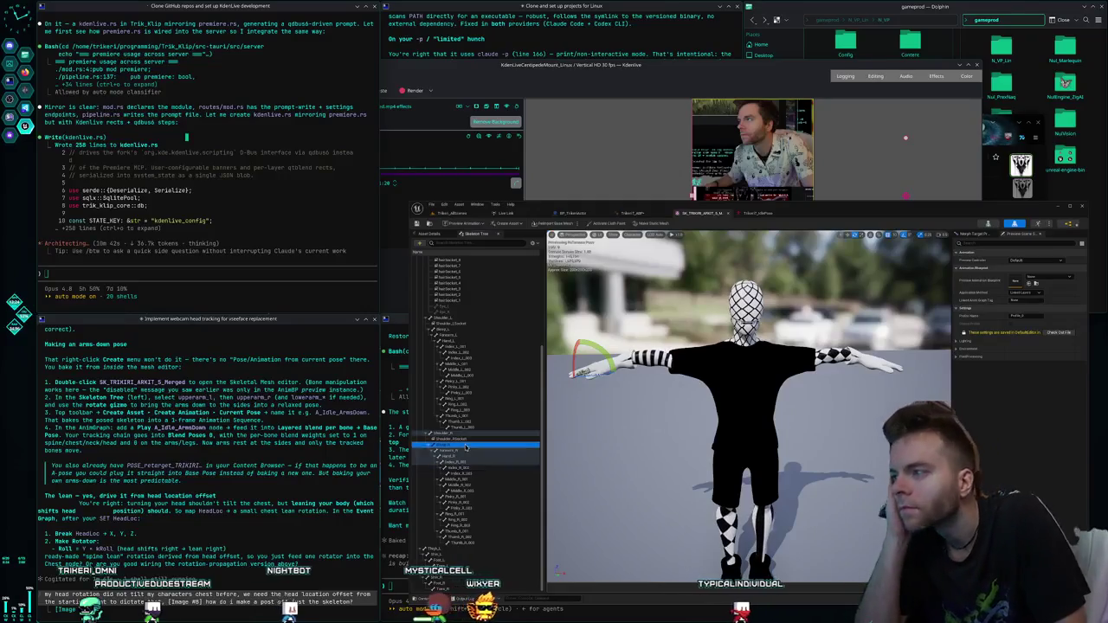
{"action": "left_click", "coordinate": [463, 444]}
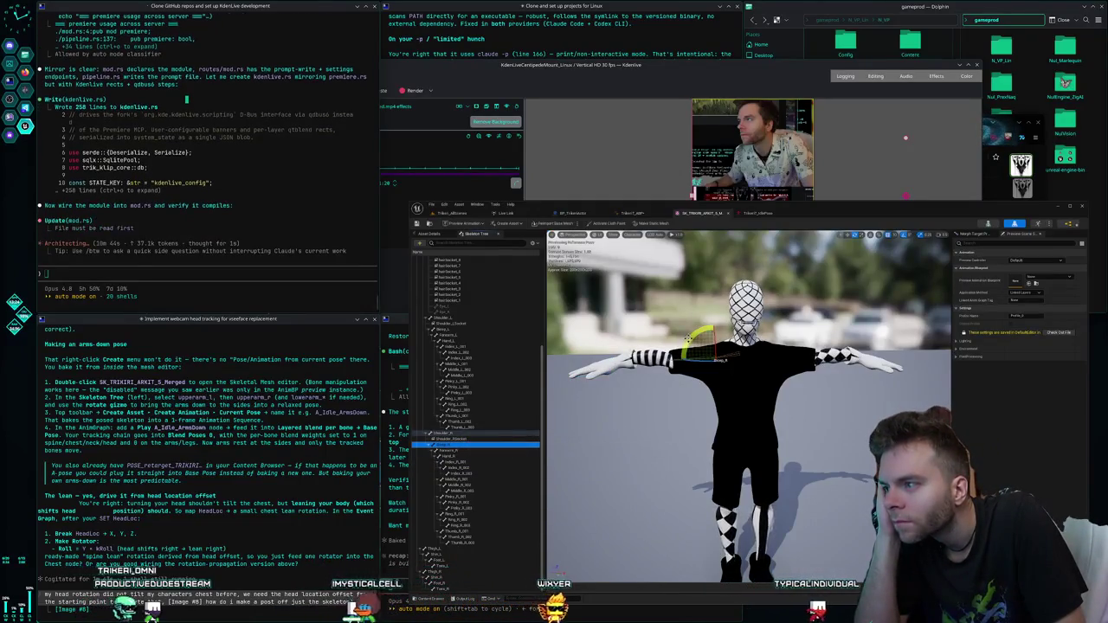
{"action": "left_click_drag", "start_coordinate": [706, 342], "coordinate": [679, 459]}
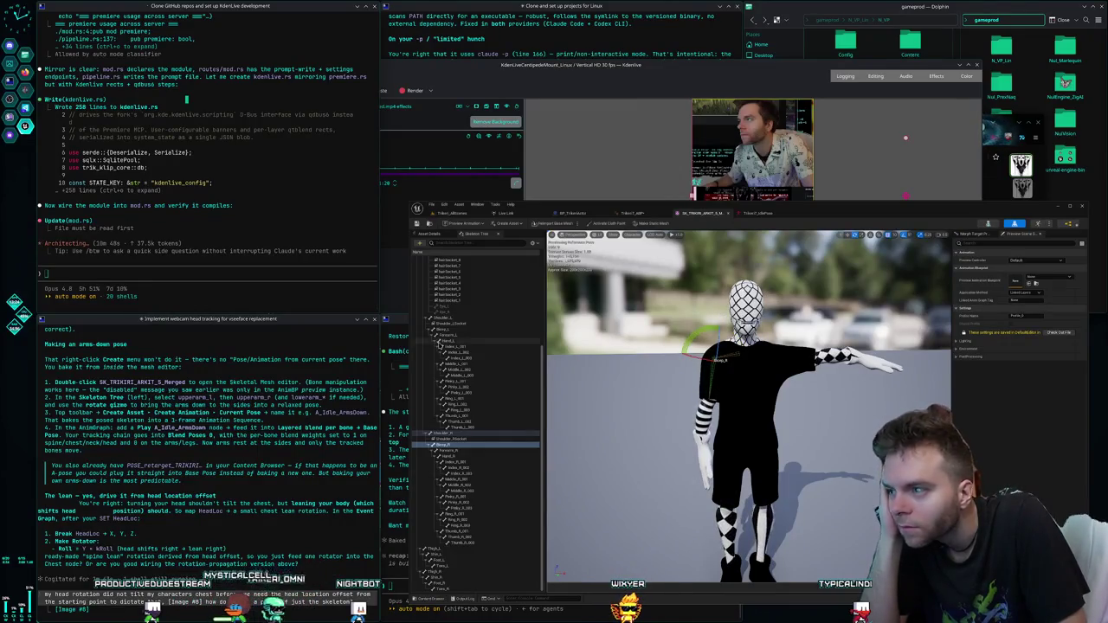
{"action": "left_click", "coordinate": [451, 331]}
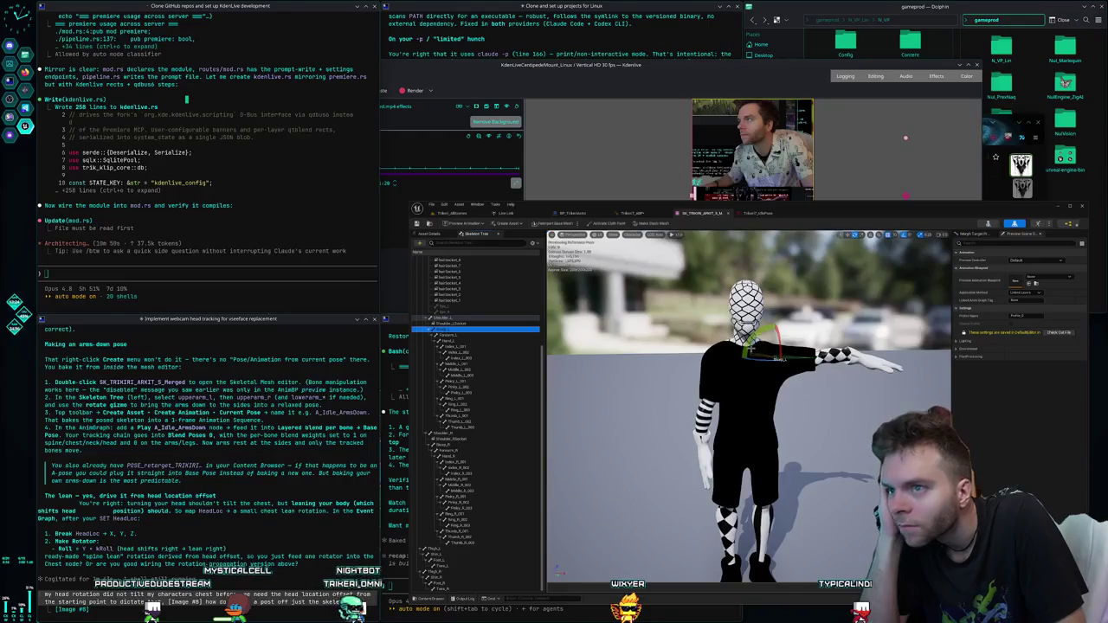
{"action": "left_click_drag", "start_coordinate": [795, 339], "coordinate": [802, 355]}
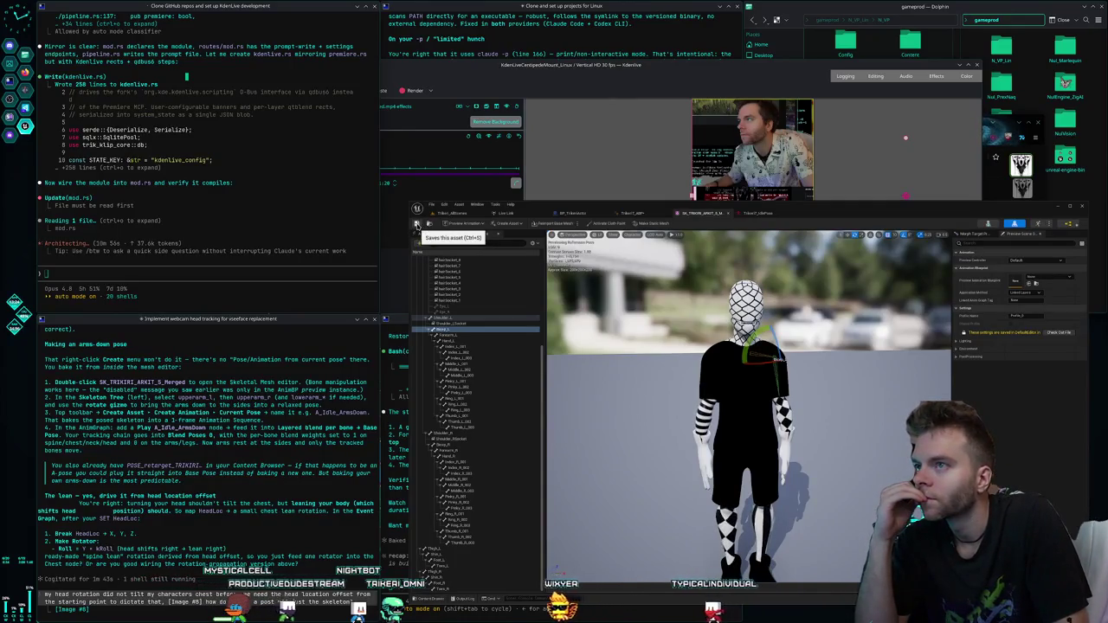
- Save the posed skeletal mesh
{"action": "left_click", "coordinate": [509, 223]}
{"action": "mouse_move", "coordinate": [523, 257]}
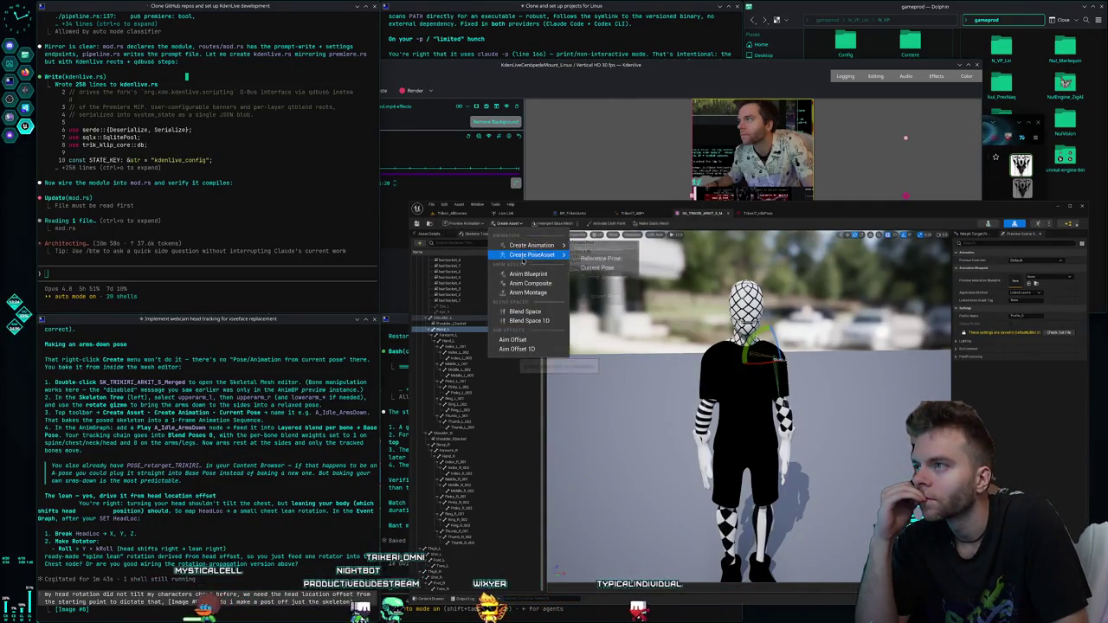
{"action": "key", "text": "Escape"}
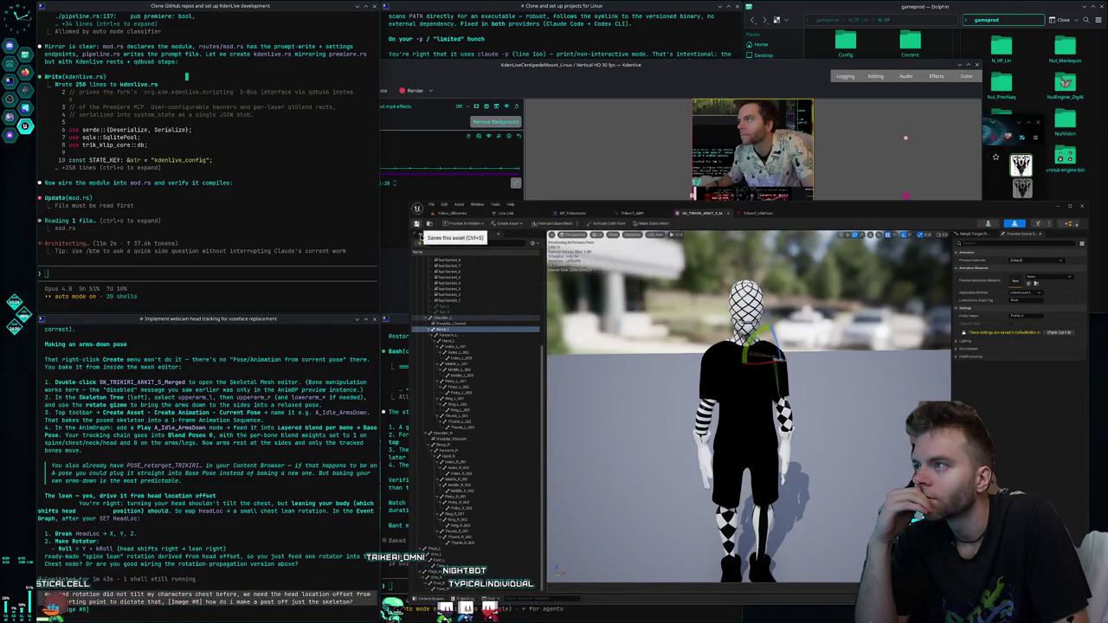
{"action": "left_click", "coordinate": [418, 225]}
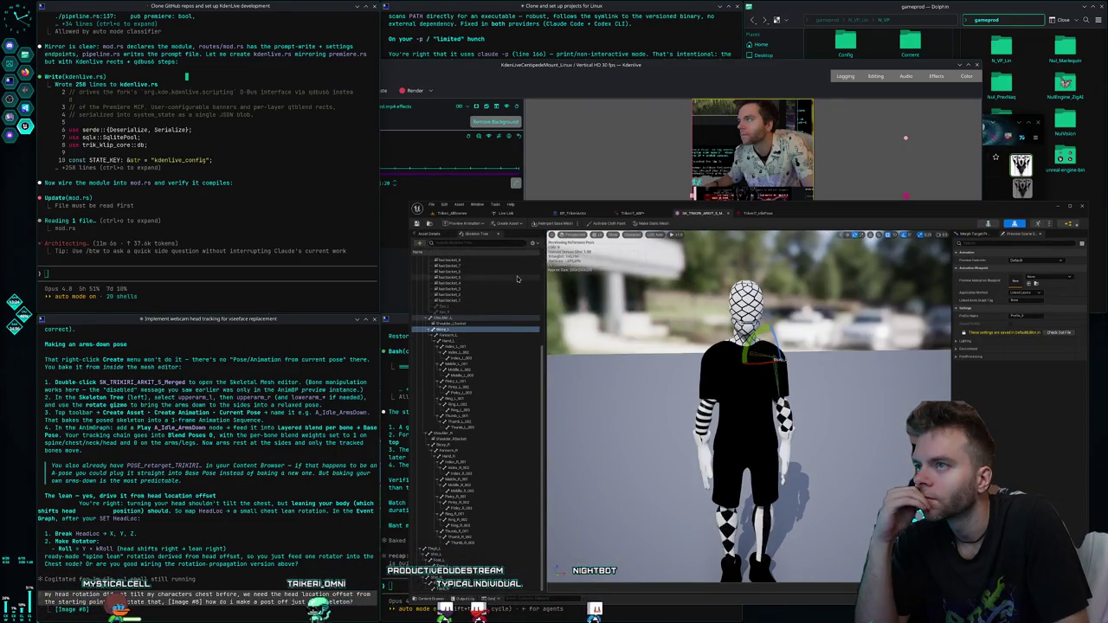
- Create TRIKIRI_ARKIT_5_Merged_PoseAsset from the current pose and save it
{"action": "left_click", "coordinate": [508, 223]}
{"action": "mouse_move", "coordinate": [531, 255]}
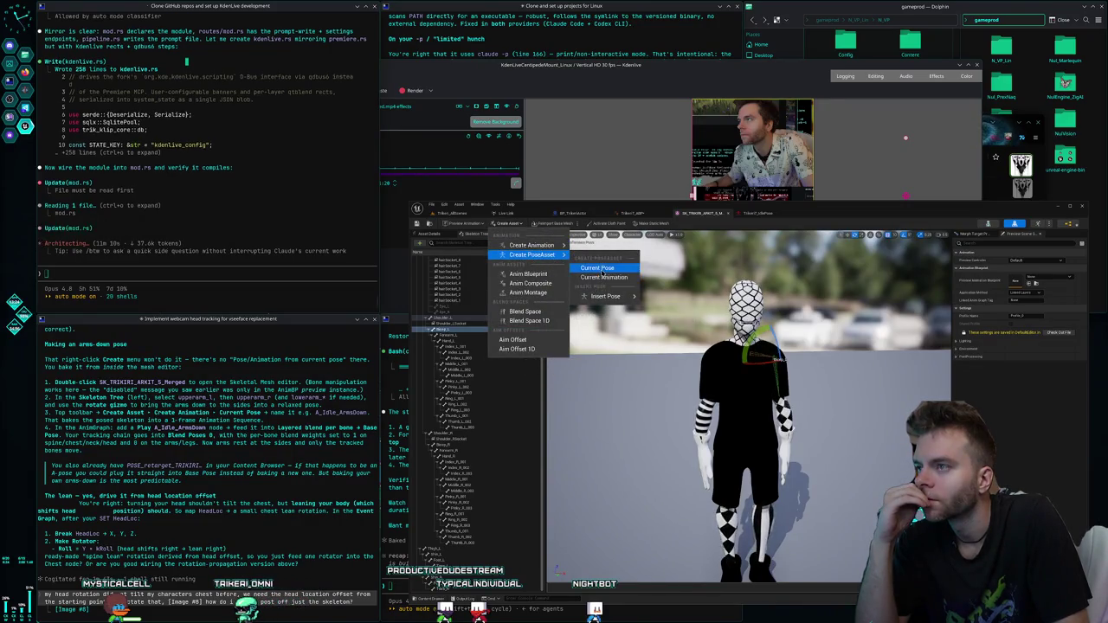
{"action": "left_click", "coordinate": [595, 277]}
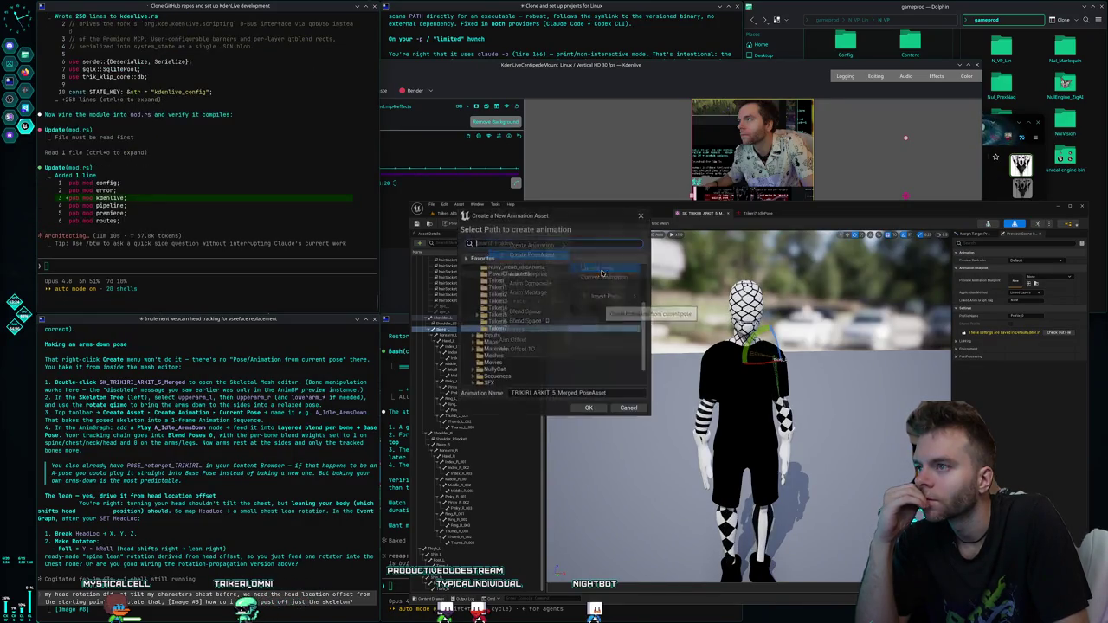
{"action": "left_click", "coordinate": [596, 412]}
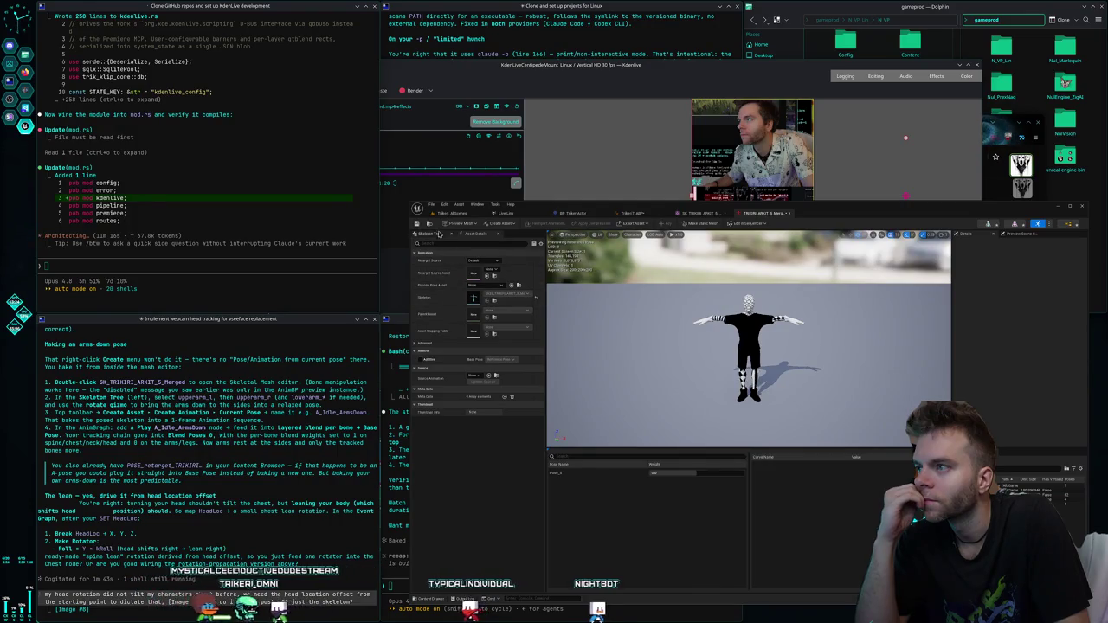
{"action": "left_click", "coordinate": [416, 224]}
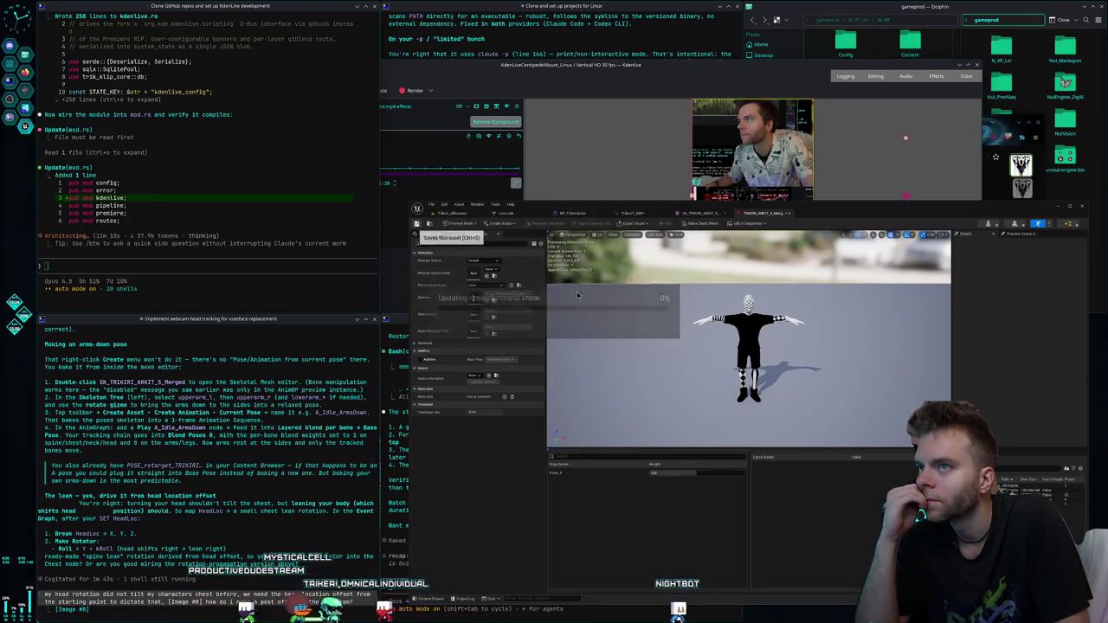
{"action": "left_click", "coordinate": [699, 215]}
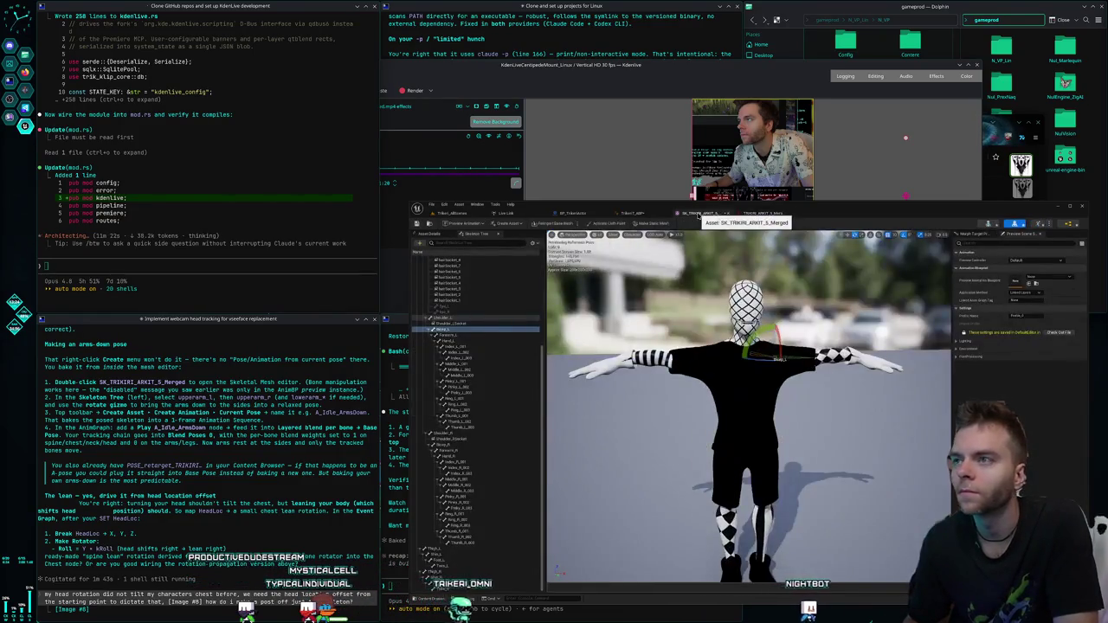
- Rotate the right and left upper arms down to the character's sides
{"action": "left_click_drag", "start_coordinate": [769, 335], "coordinate": [802, 370]}
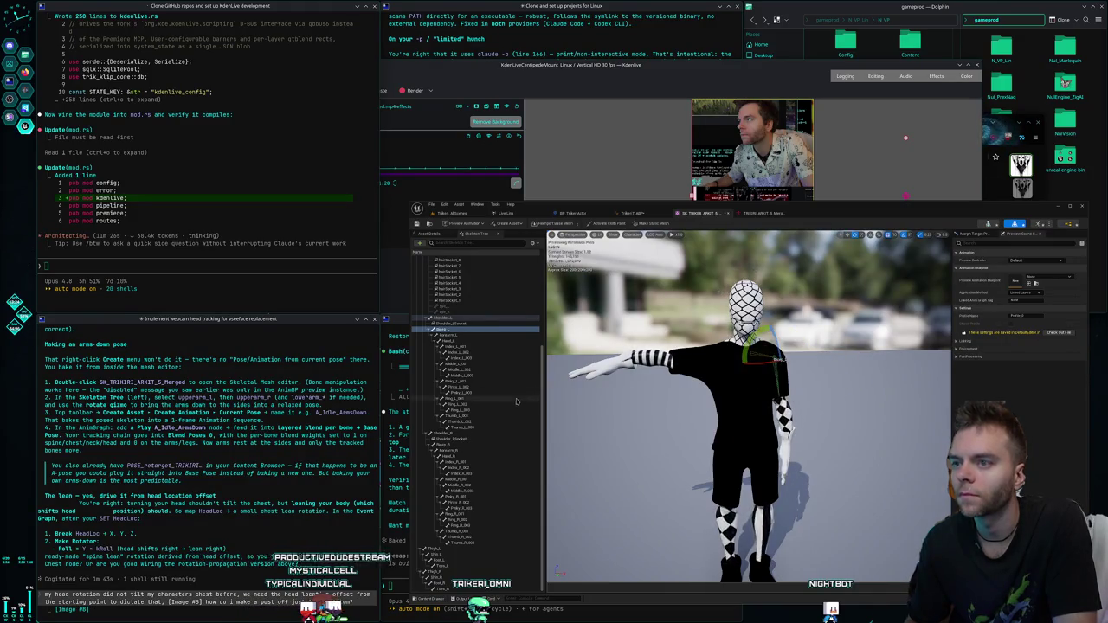
{"action": "left_click", "coordinate": [450, 445]}
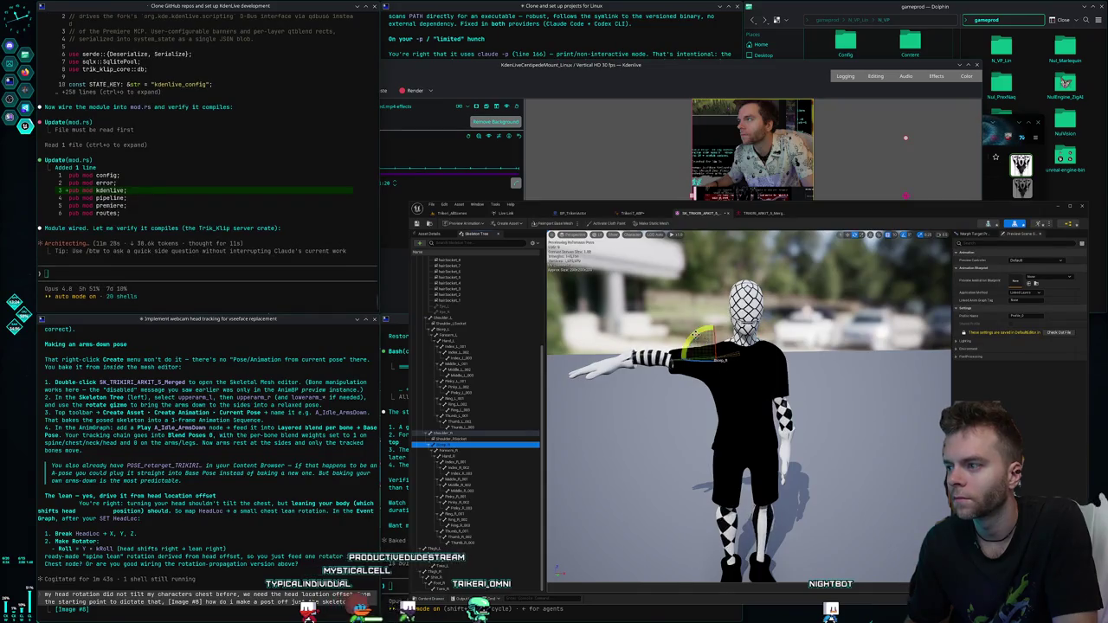
{"action": "left_click_drag", "start_coordinate": [697, 334], "coordinate": [688, 364]}
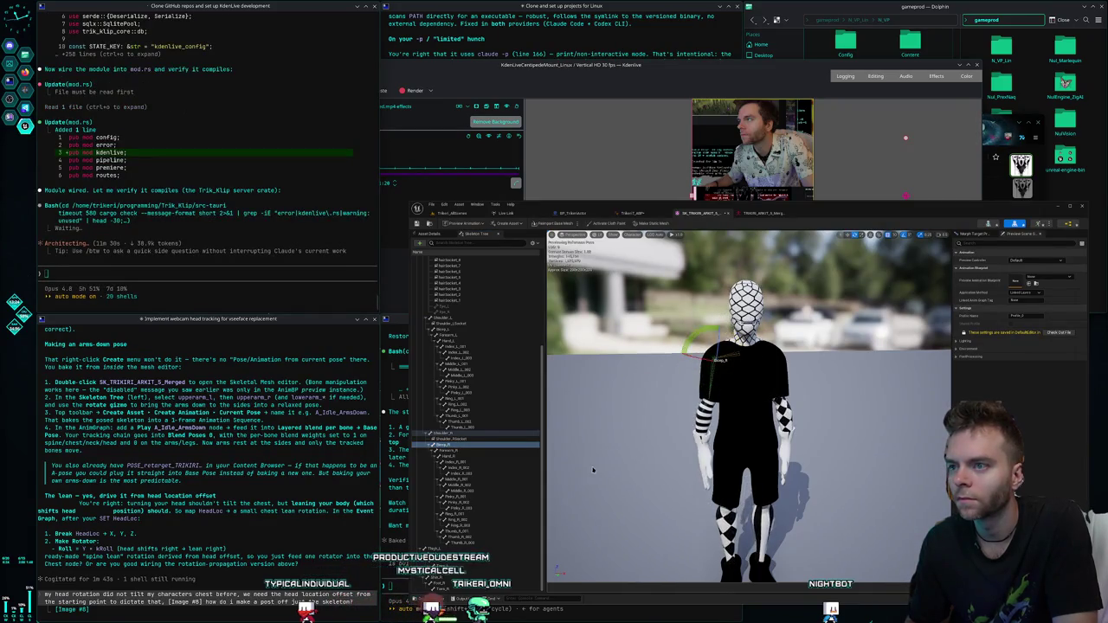
- Capture a region screenshot of the editor window, then close the capture
{"action": "left_click", "coordinate": [415, 205]}
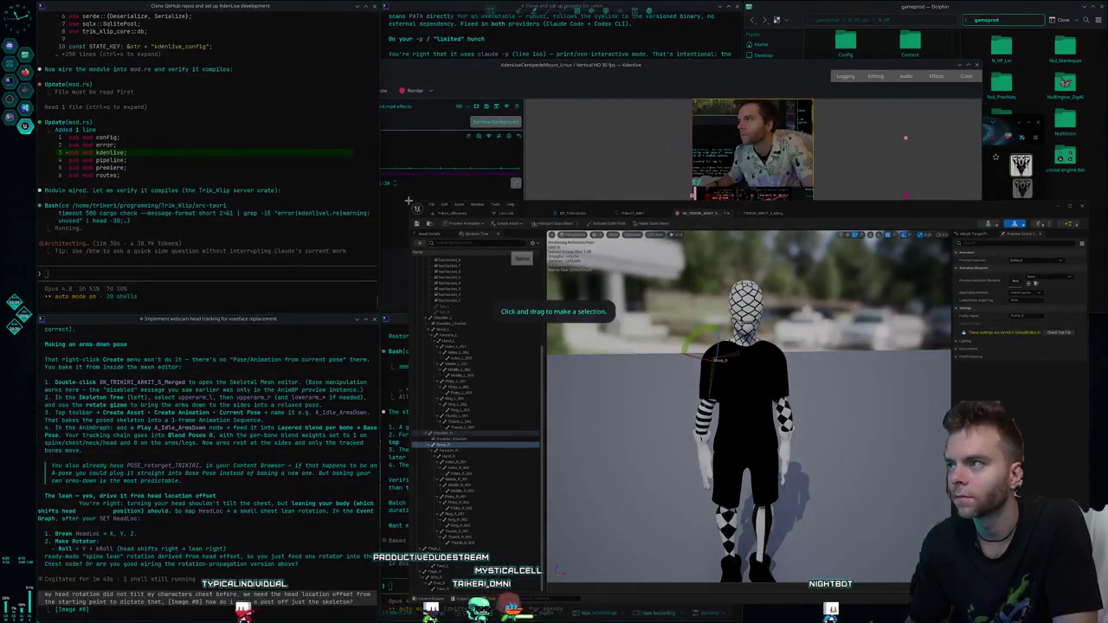
{"action": "left_click_drag", "start_coordinate": [407, 201], "coordinate": [1089, 592]}
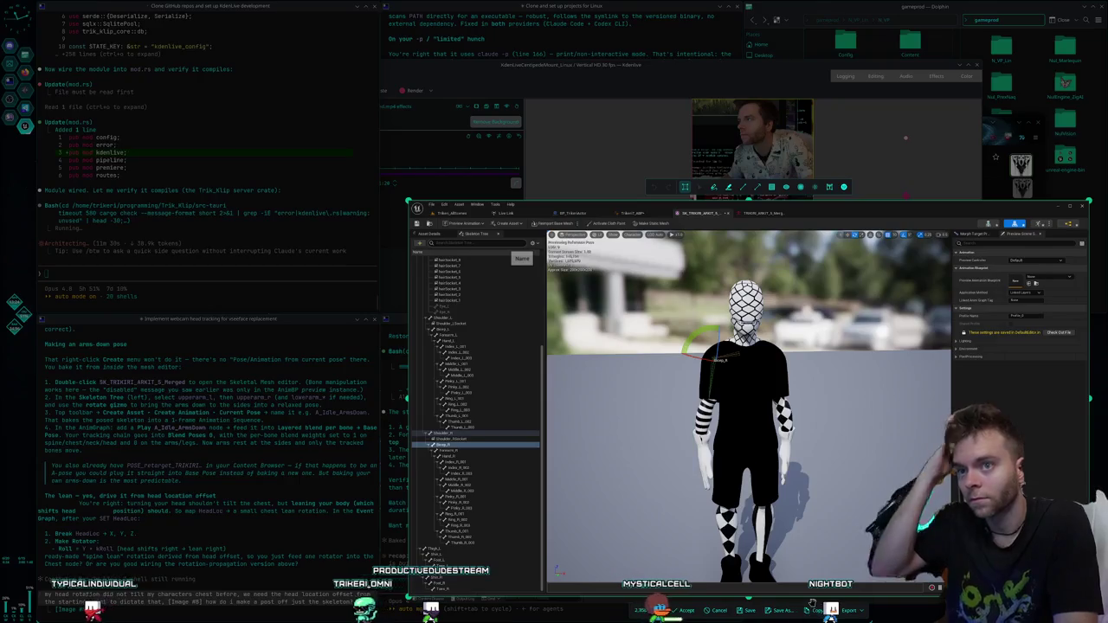
{"action": "left_click", "coordinate": [814, 610]}
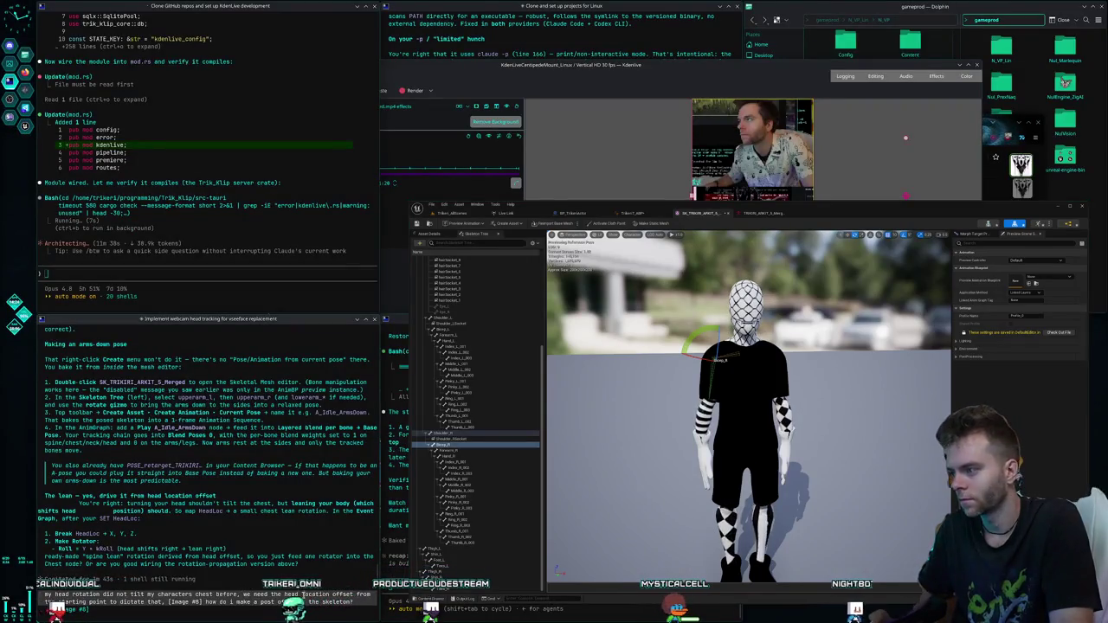
{"action": "scroll", "coordinate": [303, 595], "scroll_direction": "down", "scroll_amount": 5}
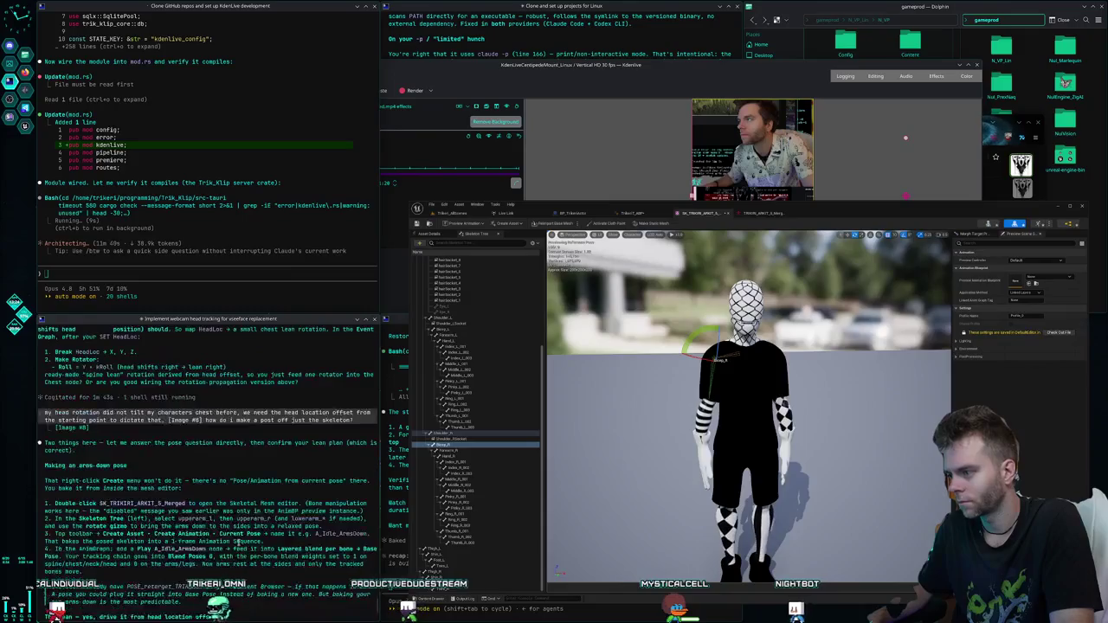
{"action": "scroll", "coordinate": [238, 542], "scroll_direction": "down", "scroll_amount": 10}
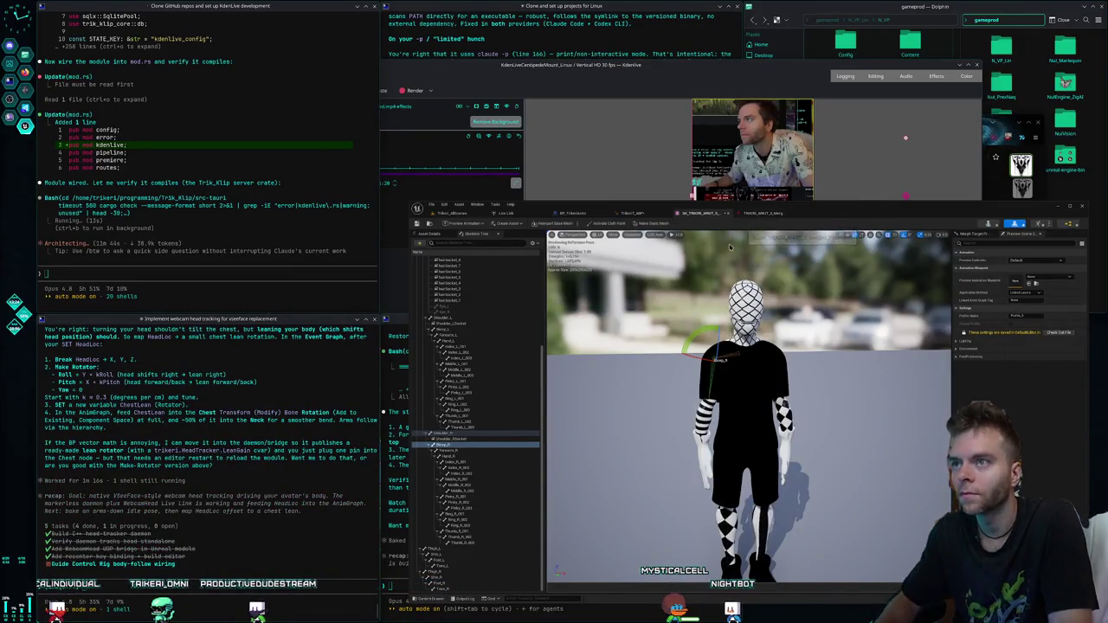
- Screenshot the pose asset editor showing the T-pose and copy it to the clipboard
{"action": "left_click", "coordinate": [757, 215]}
{"action": "key", "text": "Print"}
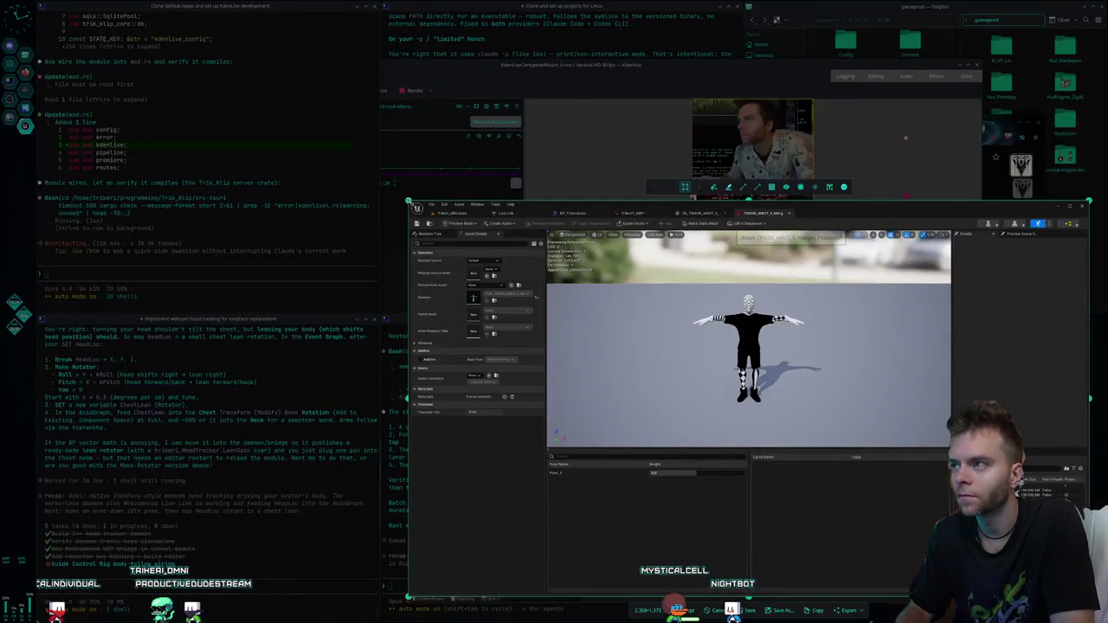
{"action": "mouse_move", "coordinate": [1089, 599]}
{"action": "left_mouse_down"}
{"action": "mouse_move", "coordinate": [394, 189]}
{"action": "mouse_move", "coordinate": [409, 201]}
{"action": "left_mouse_up"}
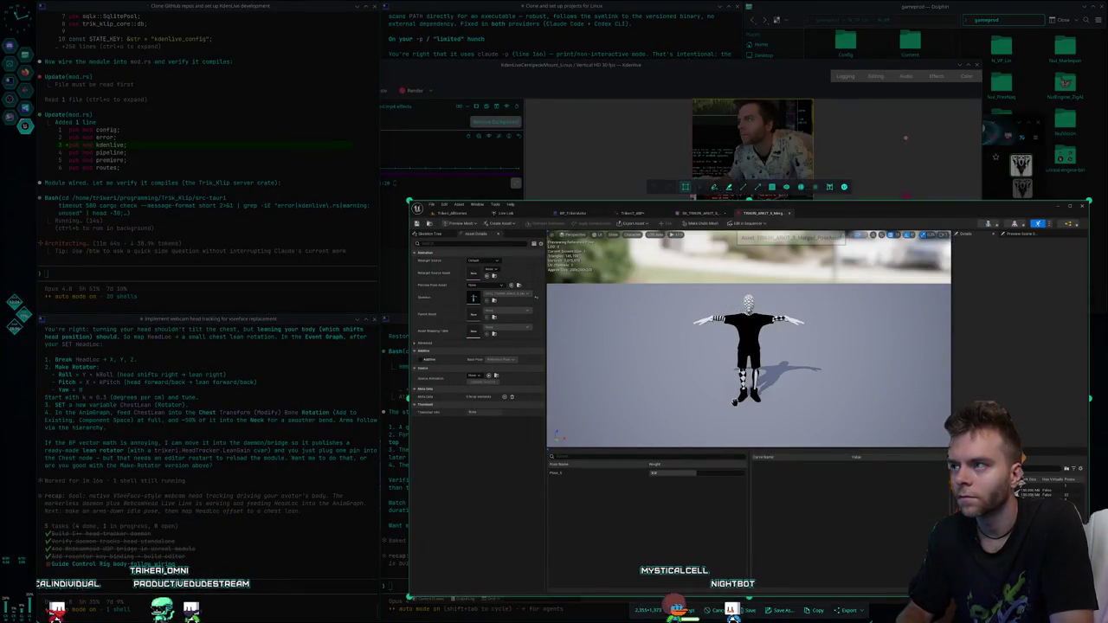
{"action": "left_click", "coordinate": [819, 611]}
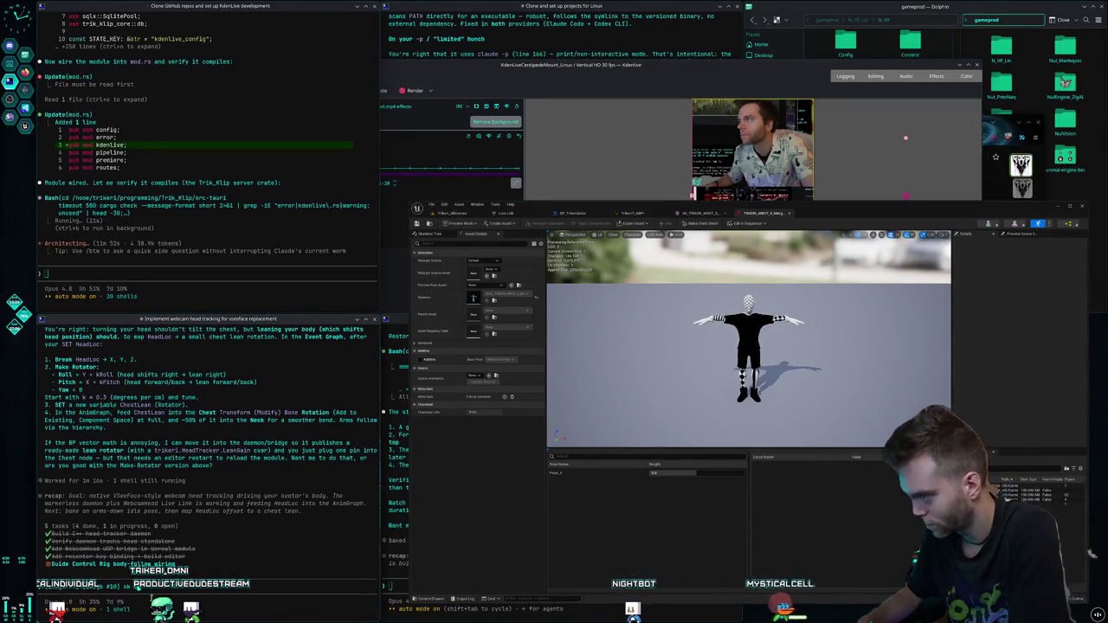
- Paste the screenshot into the Claude prompt and begin typing 'this as a pos' about the T-pose
{"action": "key", "text": "ctrl+v"}
{"action": "type", "text": "this as a pos"}
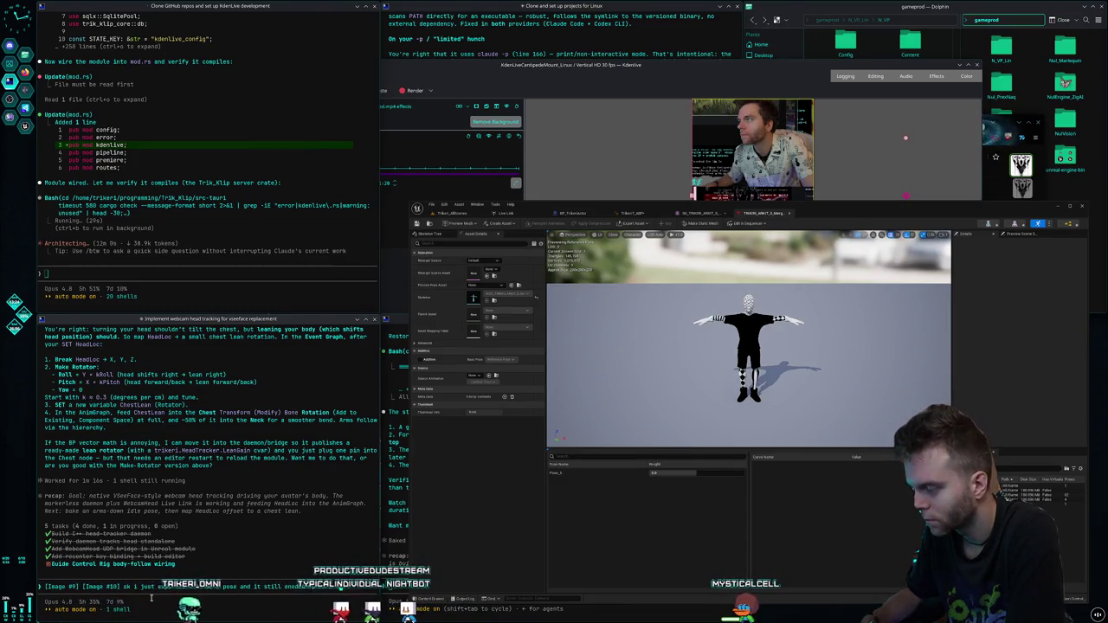
{"action": "left_click", "coordinate": [703, 214]}
- Save the current arms-down pose as the animation TRIKIRI_ARKIT_5_Merged_Sequence, then return to BP_TrikeriActor
{"action": "left_click", "coordinate": [507, 224]}
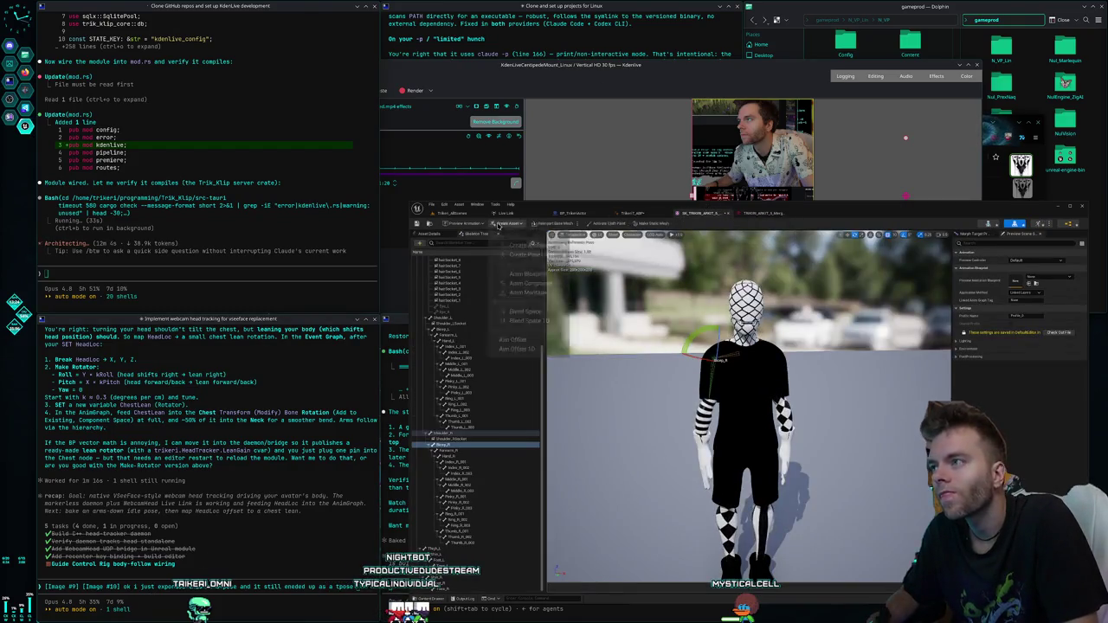
{"action": "mouse_move", "coordinate": [530, 247]}
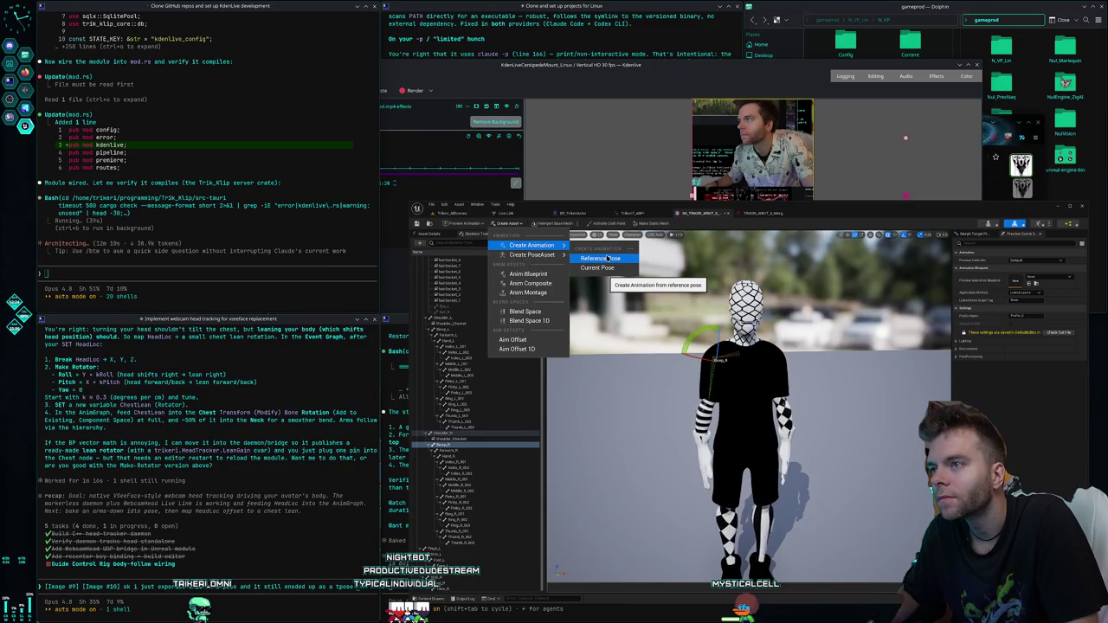
{"action": "left_click", "coordinate": [605, 270]}
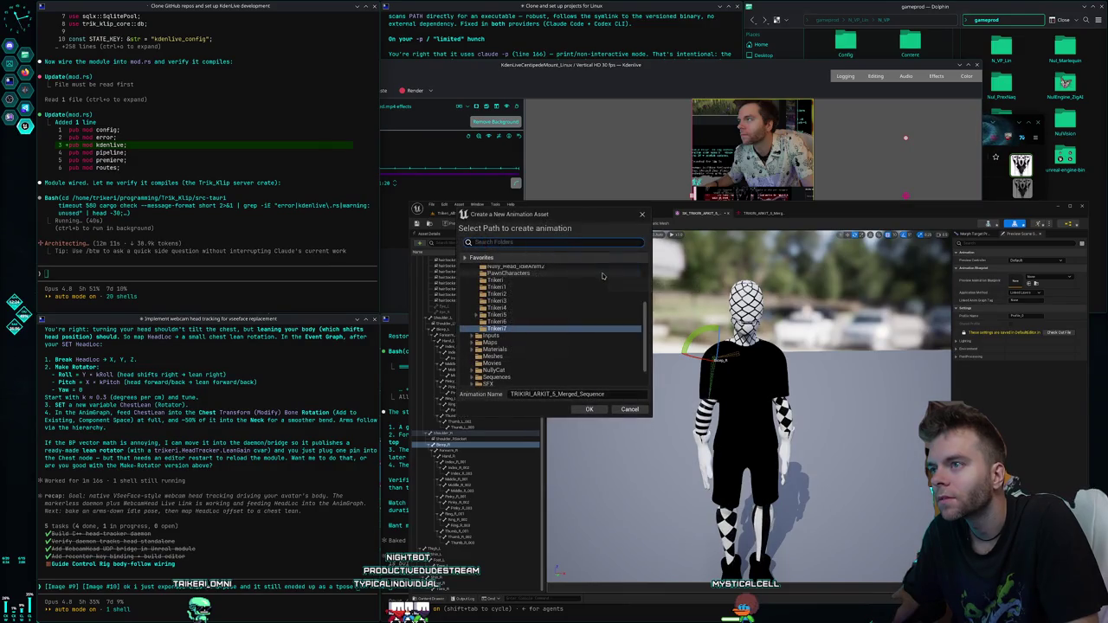
{"action": "left_click", "coordinate": [602, 410]}
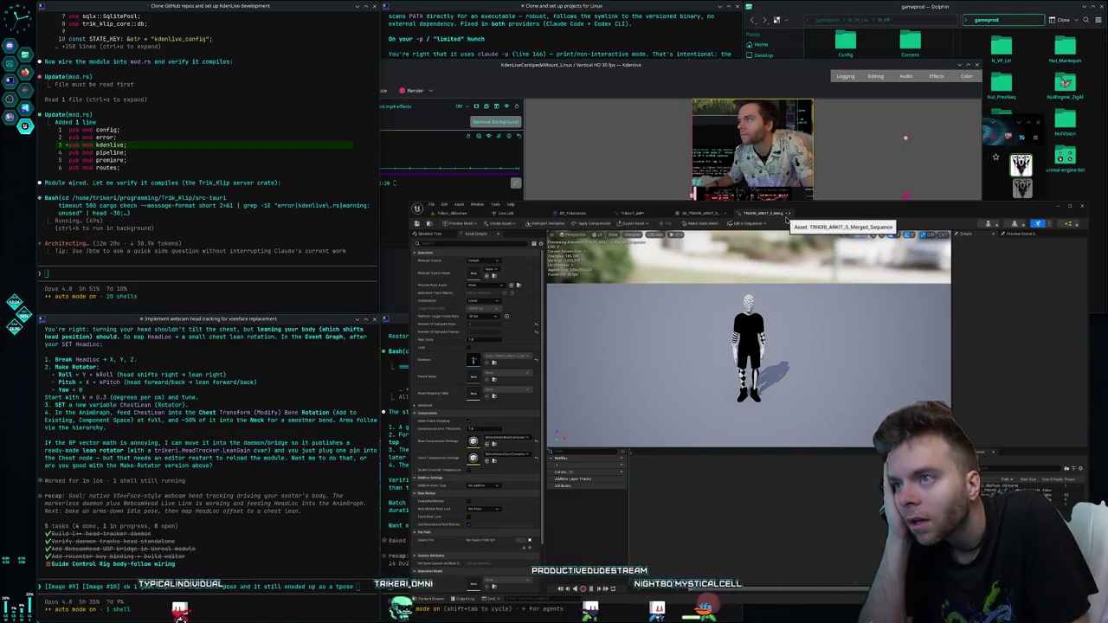
{"action": "left_click", "coordinate": [573, 216]}
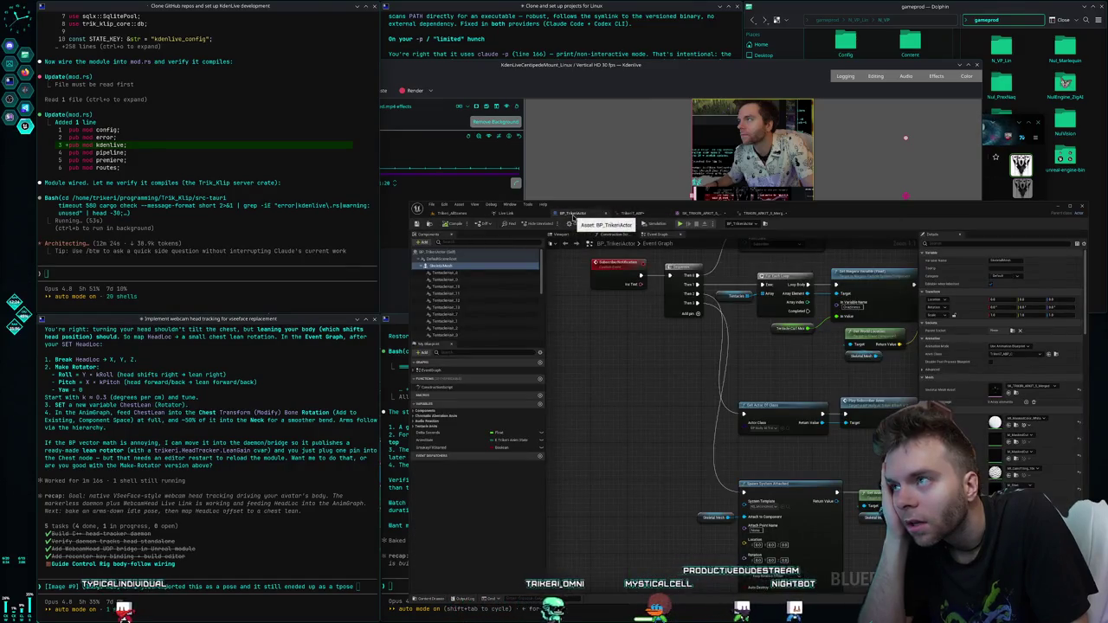
- In the Trikeri7_ABP AnimGraph, search 'play animation' and add a Sequence Player node
{"action": "left_click", "coordinate": [625, 213]}
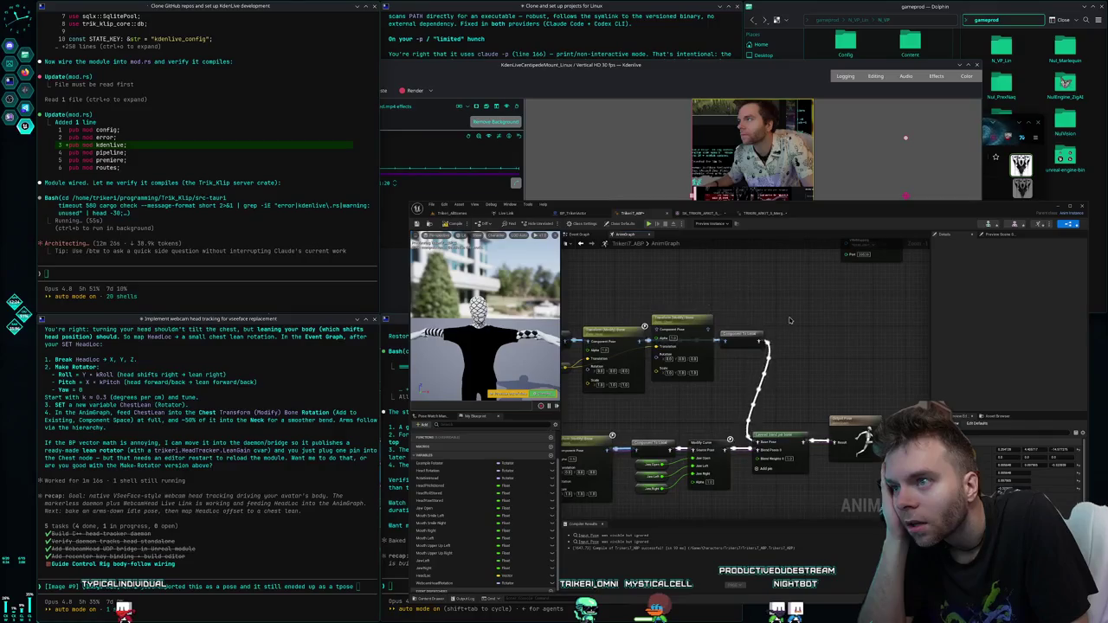
{"action": "right_click", "coordinate": [790, 320]}
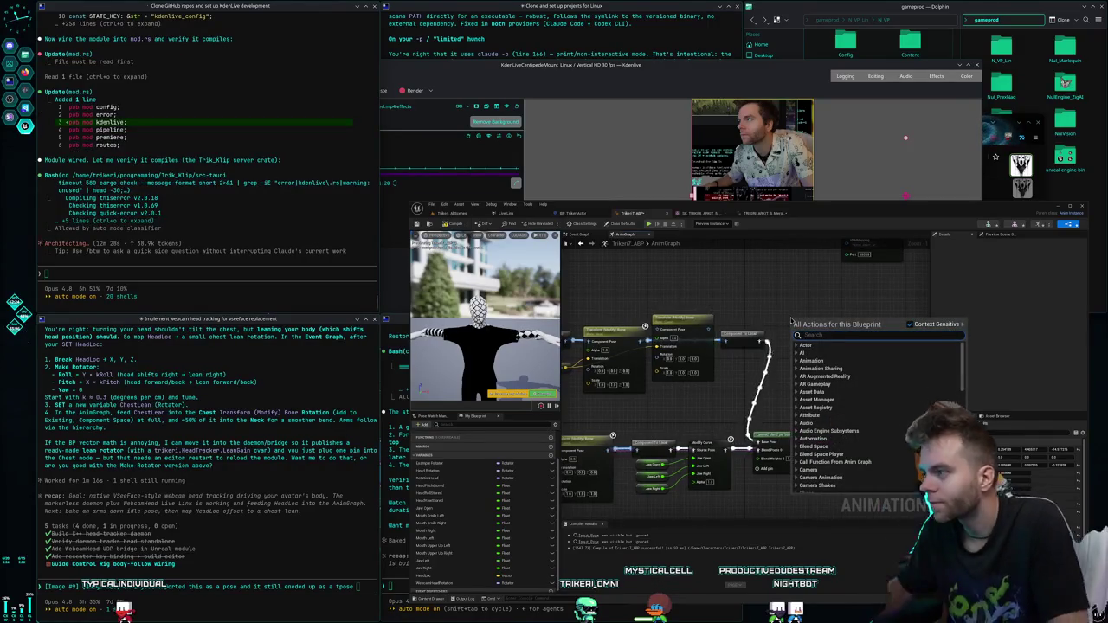
{"action": "type", "text": "play animation"}
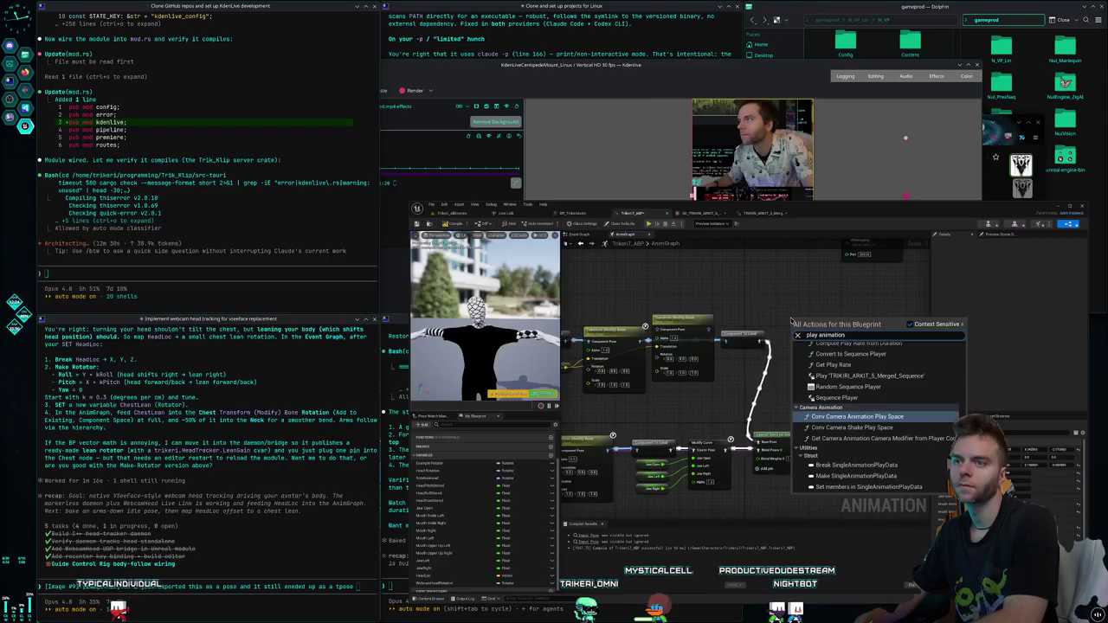
{"action": "scroll", "coordinate": [889, 381], "scroll_direction": "up", "scroll_amount": 2}
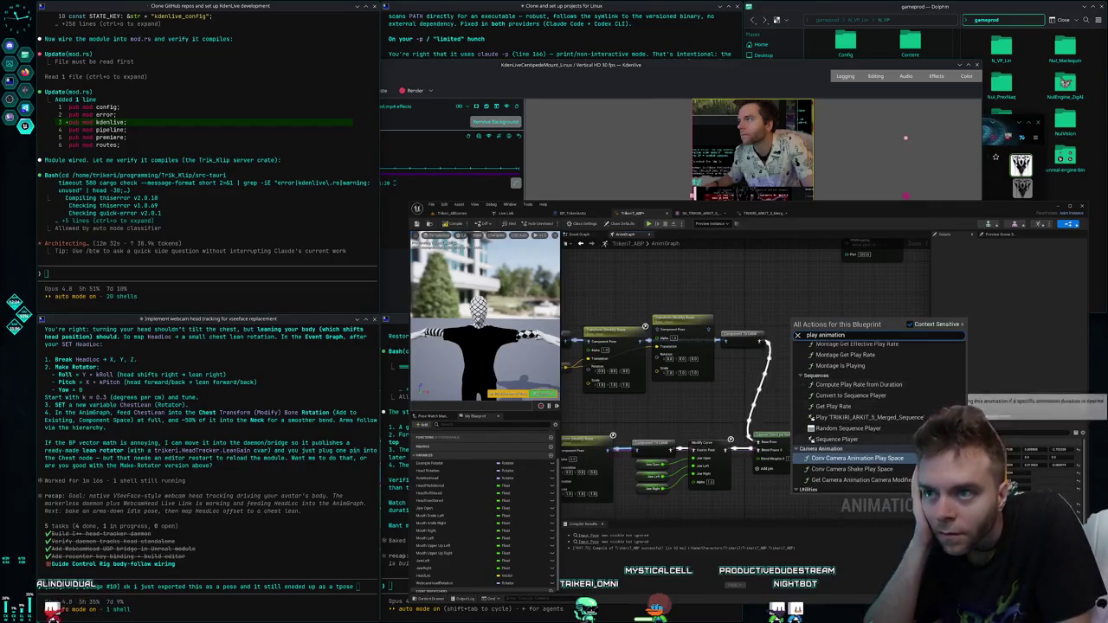
{"action": "scroll", "coordinate": [889, 382], "scroll_direction": "up", "scroll_amount": 2}
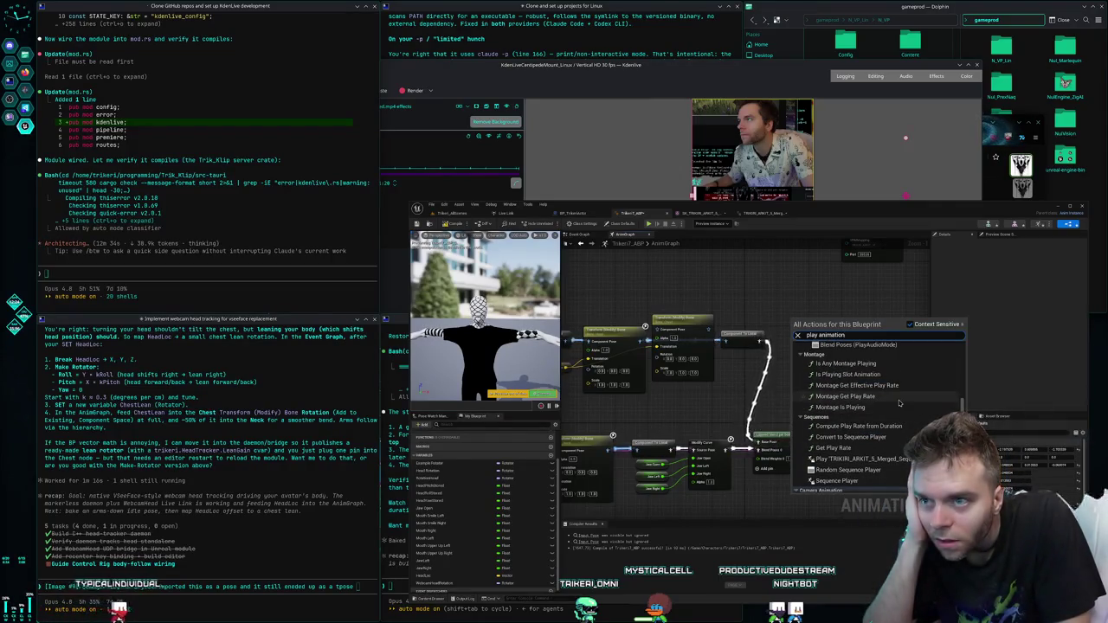
{"action": "scroll", "coordinate": [898, 408], "scroll_direction": "up", "scroll_amount": 5}
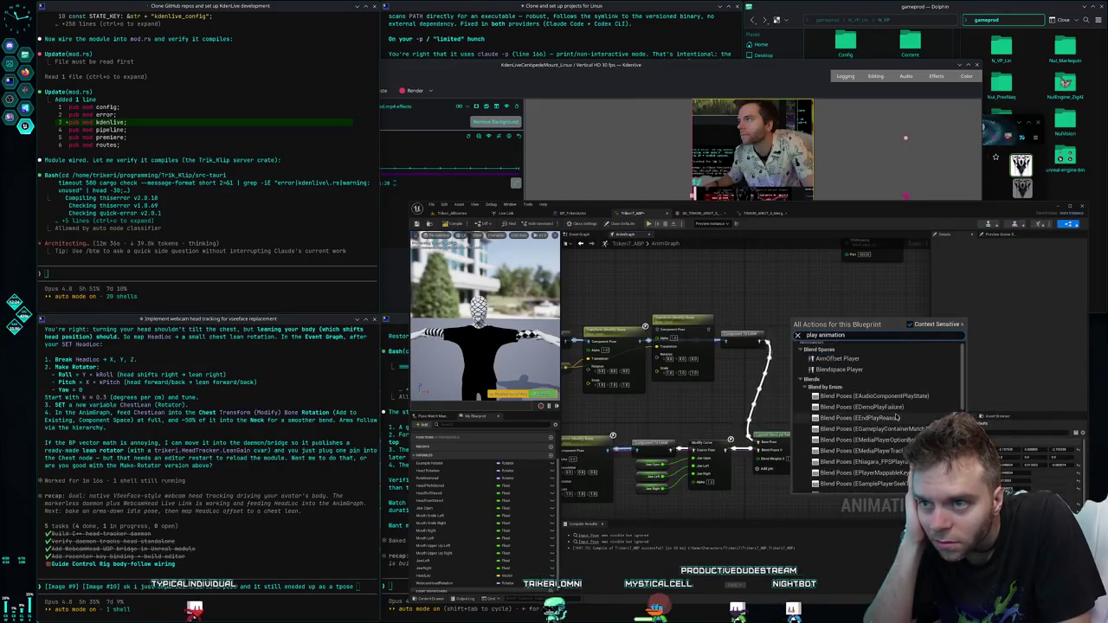
{"action": "scroll", "coordinate": [883, 407], "scroll_direction": "down", "scroll_amount": 10}
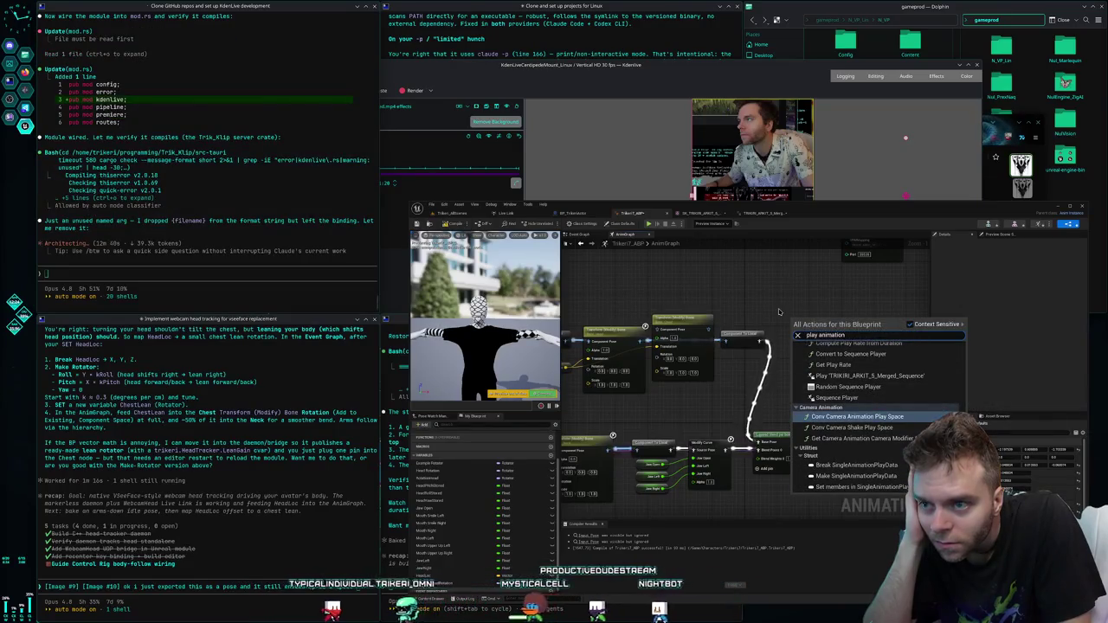
{"action": "left_click", "coordinate": [837, 397]}
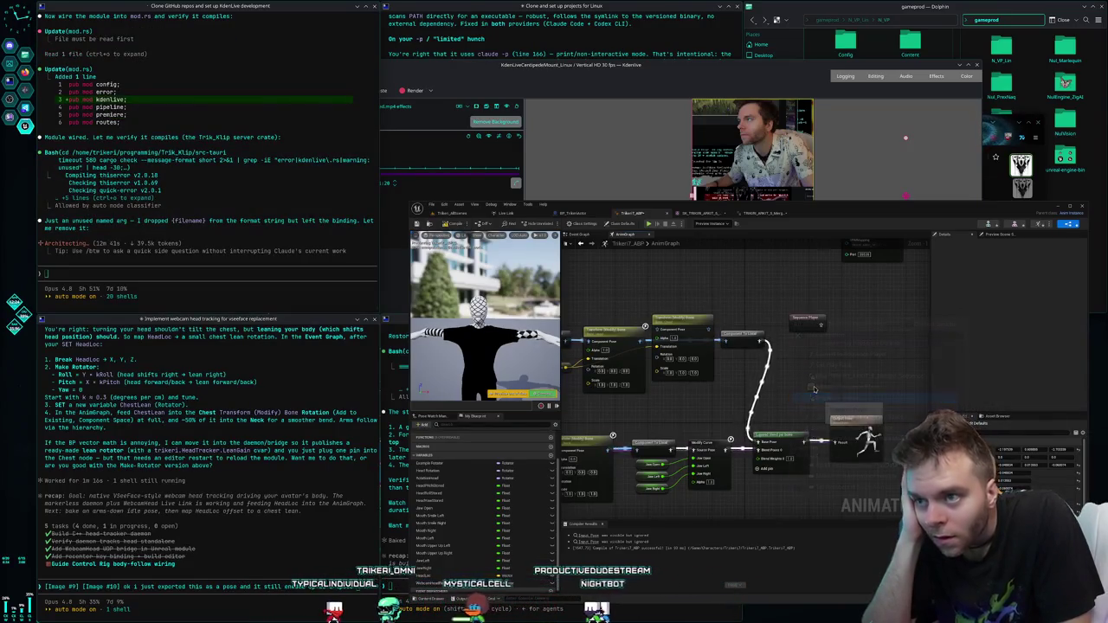
- Select the new Sequence Player node and delete it
{"action": "left_click", "coordinate": [805, 321]}
{"action": "key", "text": "Delete"}
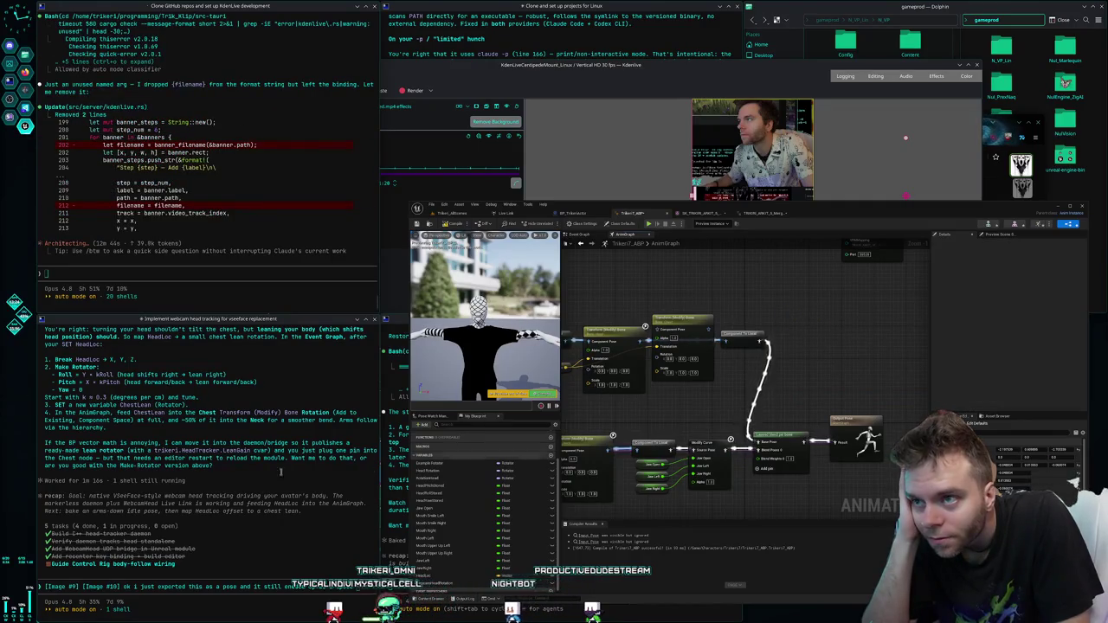
{"action": "scroll", "coordinate": [197, 467], "scroll_direction": "up", "scroll_amount": 5}
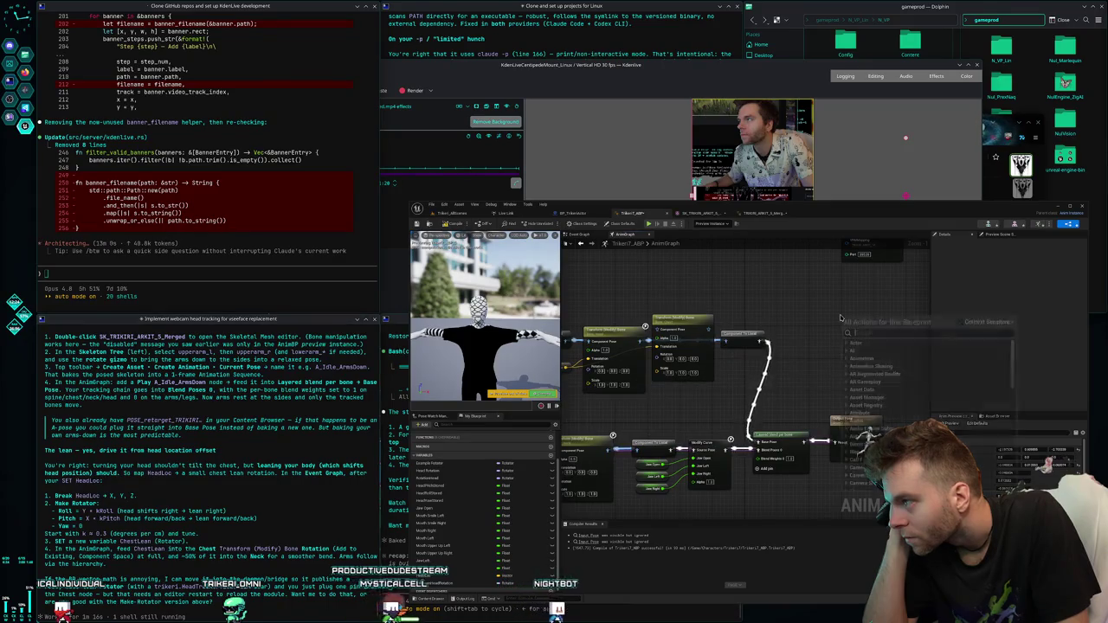
- Search 'play anim' and add the Play TRIKIRI_ARKIT_5_Merged_Sequence node
{"action": "right_click", "coordinate": [840, 318]}
{"action": "type", "text": "play"}
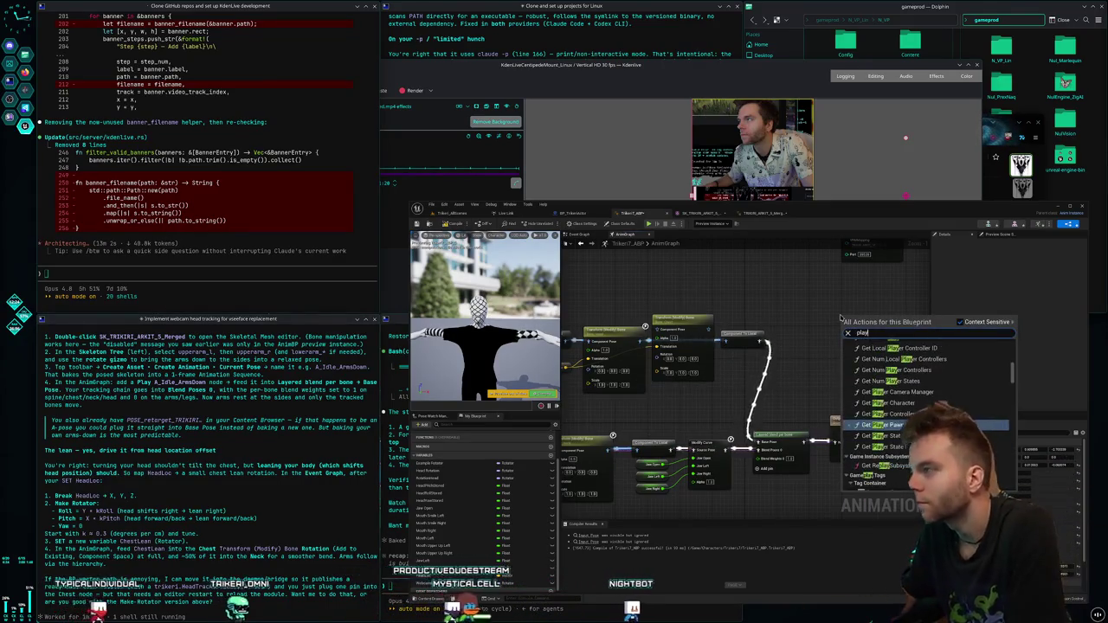
{"action": "type", "text": " anim"}
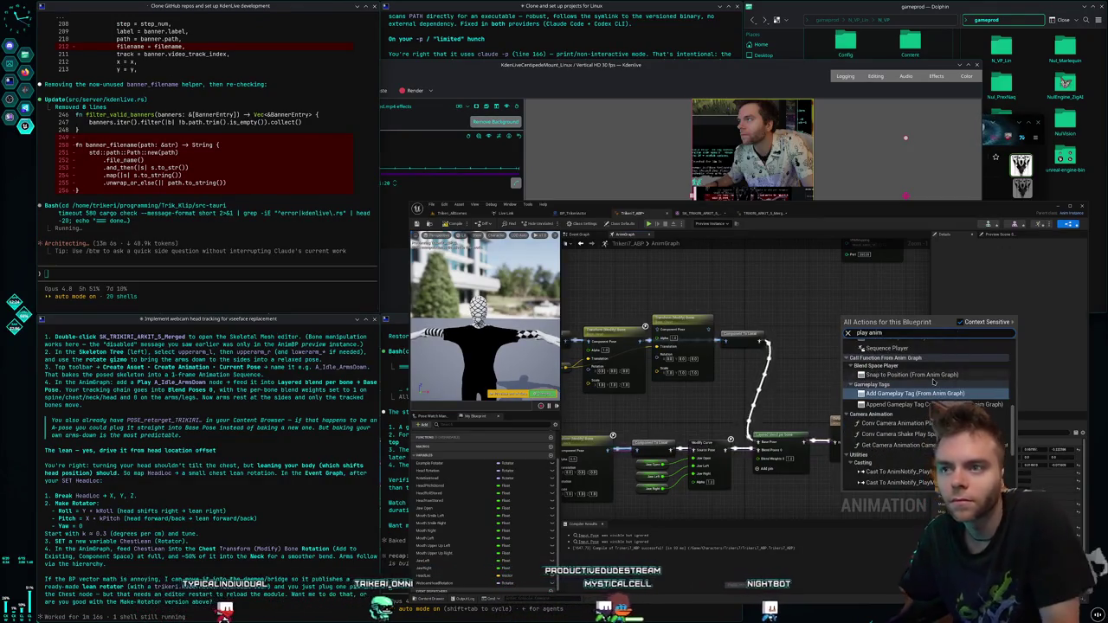
{"action": "scroll", "coordinate": [909, 407], "scroll_direction": "up", "scroll_amount": 1}
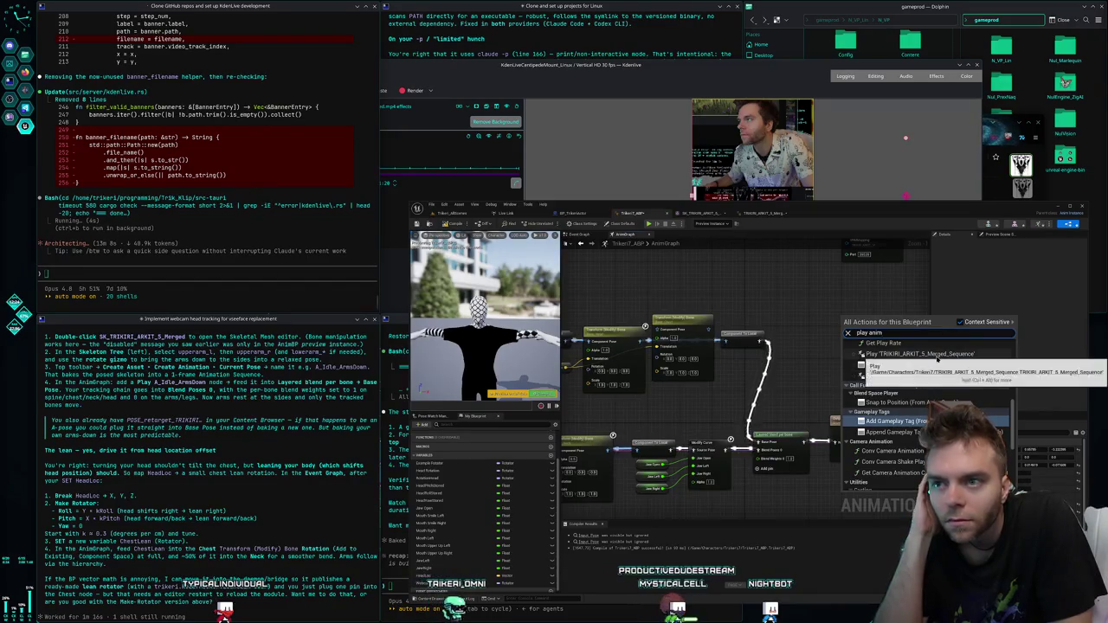
{"action": "left_click", "coordinate": [920, 353]}
- Place the Sequence Player up and left, move Transform Modify Bone aside, and pull from its output
{"action": "mouse_move", "coordinate": [863, 327]}
{"action": "left_mouse_down"}
{"action": "mouse_move", "coordinate": [640, 316]}
{"action": "mouse_move", "coordinate": [664, 300]}
{"action": "left_mouse_up"}
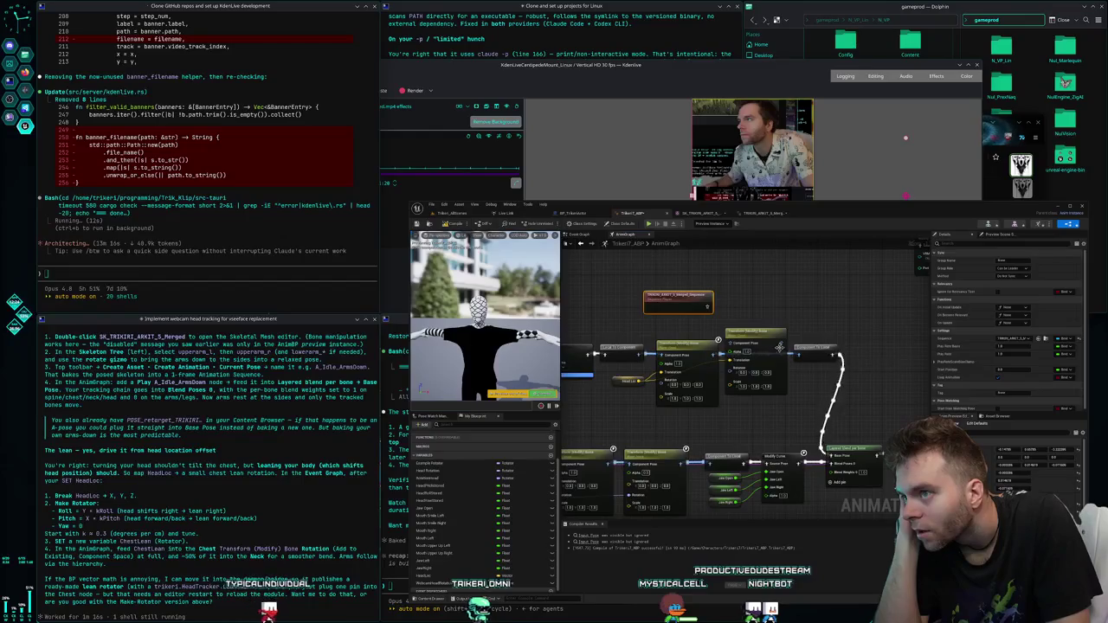
{"action": "left_click_drag", "start_coordinate": [779, 347], "coordinate": [750, 384]}
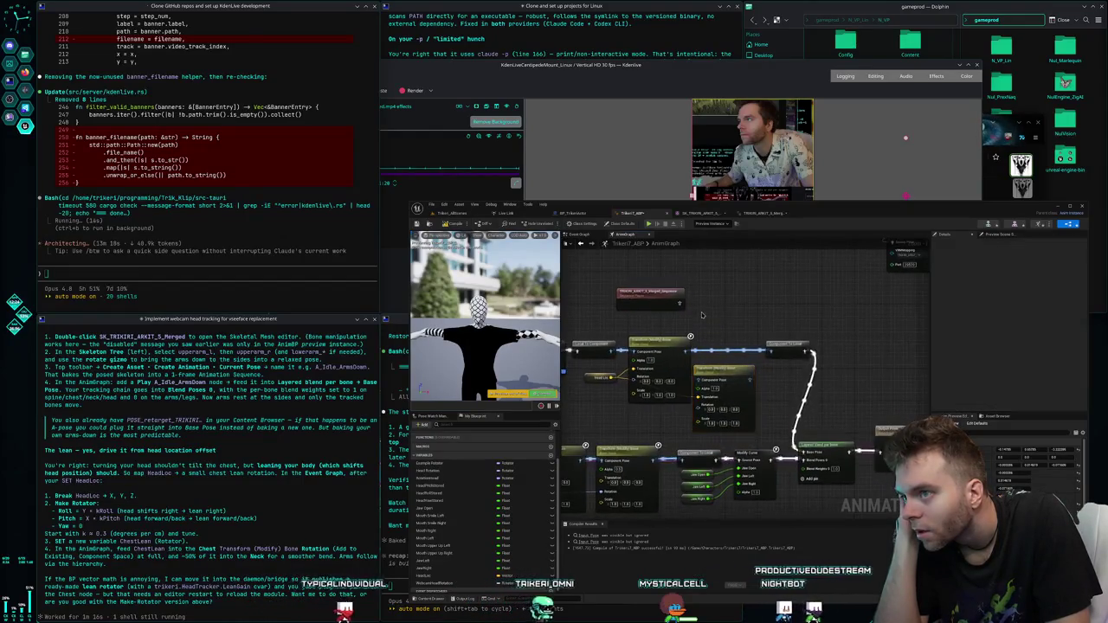
{"action": "left_click_drag", "start_coordinate": [702, 315], "coordinate": [686, 304]}
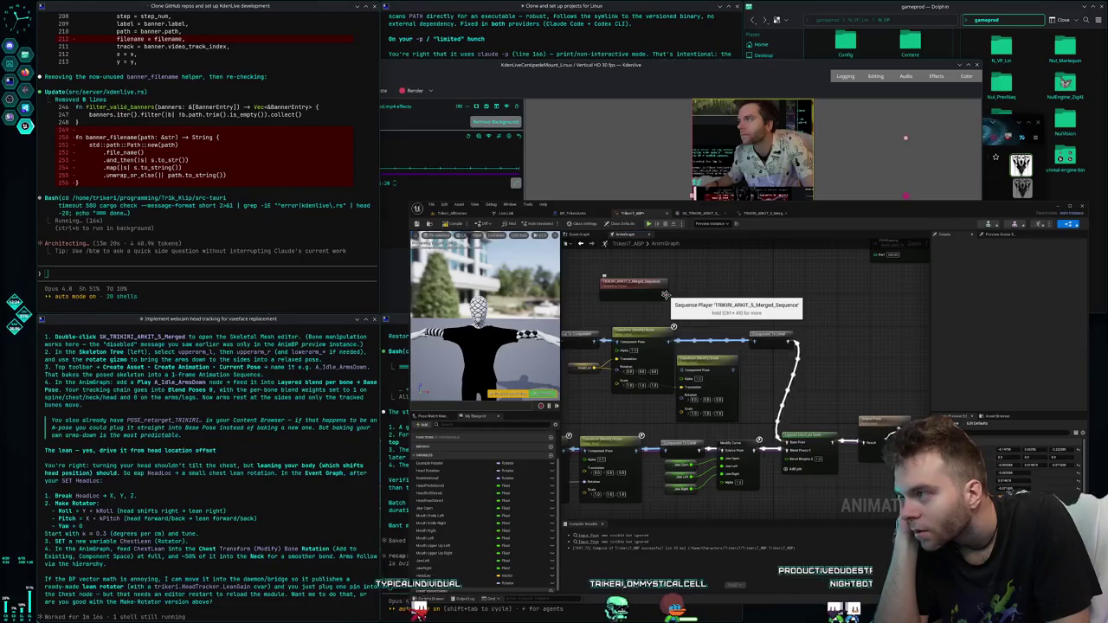
{"action": "mouse_move", "coordinate": [665, 295]}
{"action": "left_mouse_down"}
{"action": "mouse_move", "coordinate": [907, 349]}
{"action": "mouse_move", "coordinate": [693, 282]}
{"action": "left_mouse_up"}
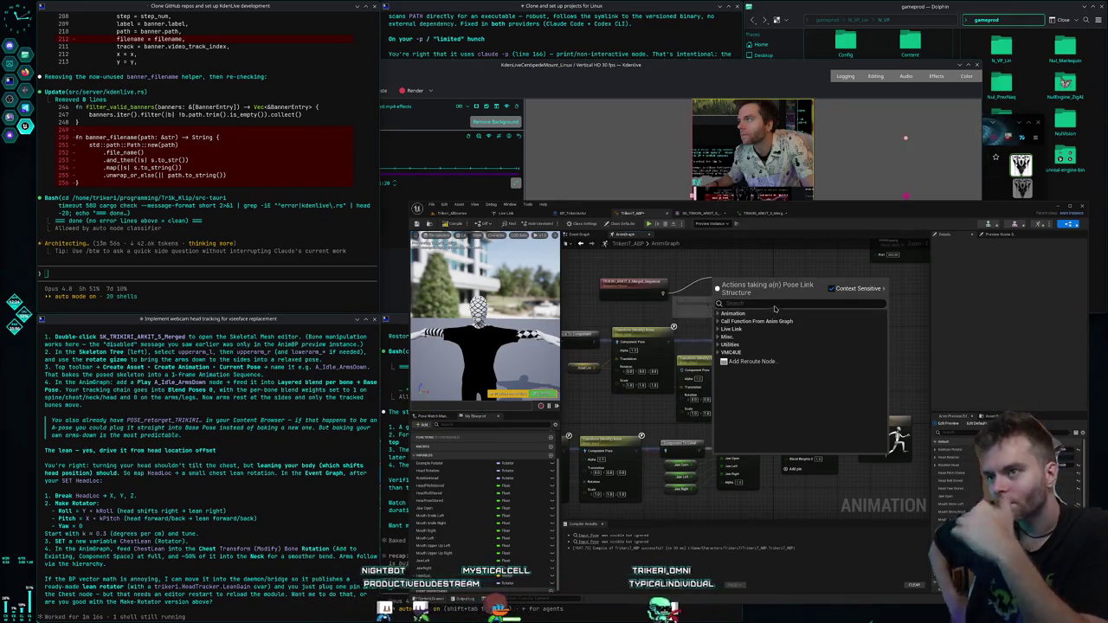
- Wire the merged Sequence Player into Layered Blend per Bone's Base Pose and compile
{"action": "left_click", "coordinate": [674, 297]}
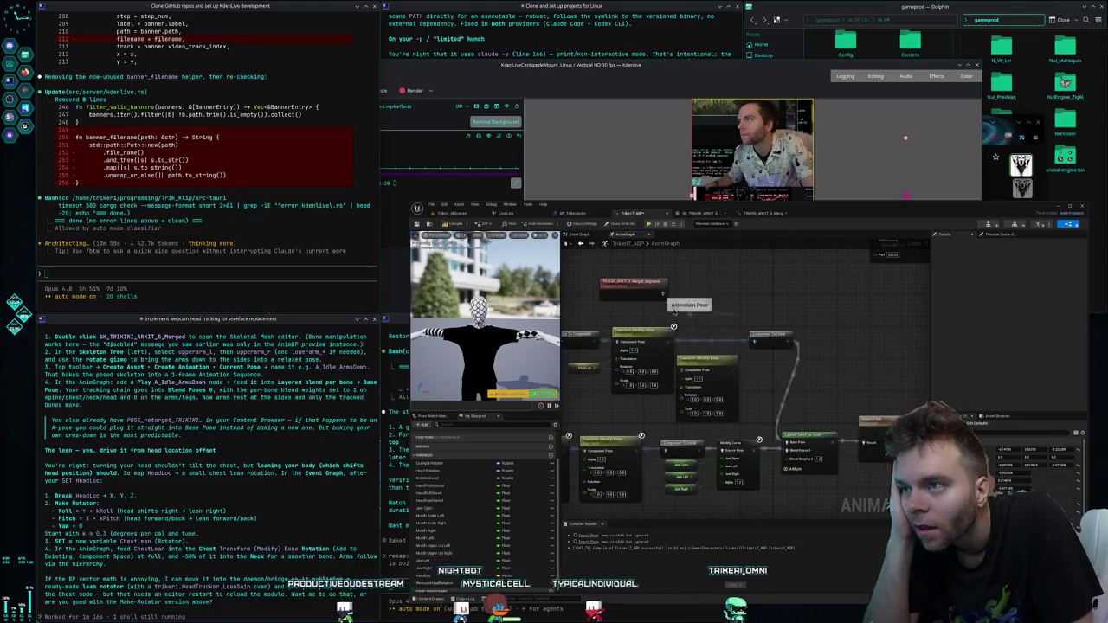
{"action": "left_click_drag", "start_coordinate": [663, 293], "coordinate": [786, 442]}
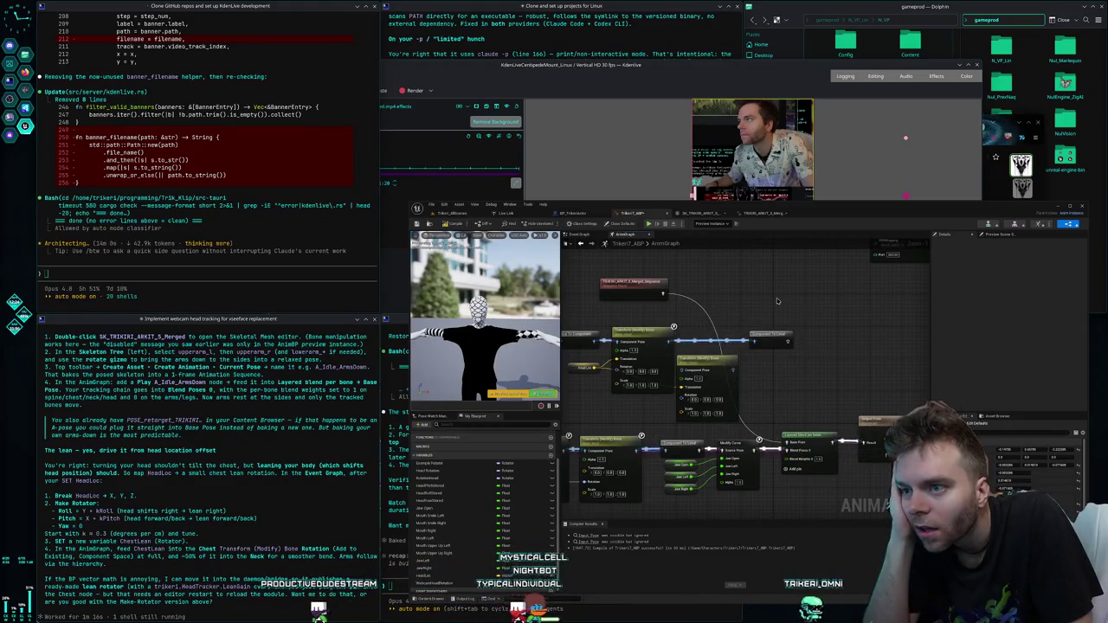
{"action": "left_click", "coordinate": [445, 226]}
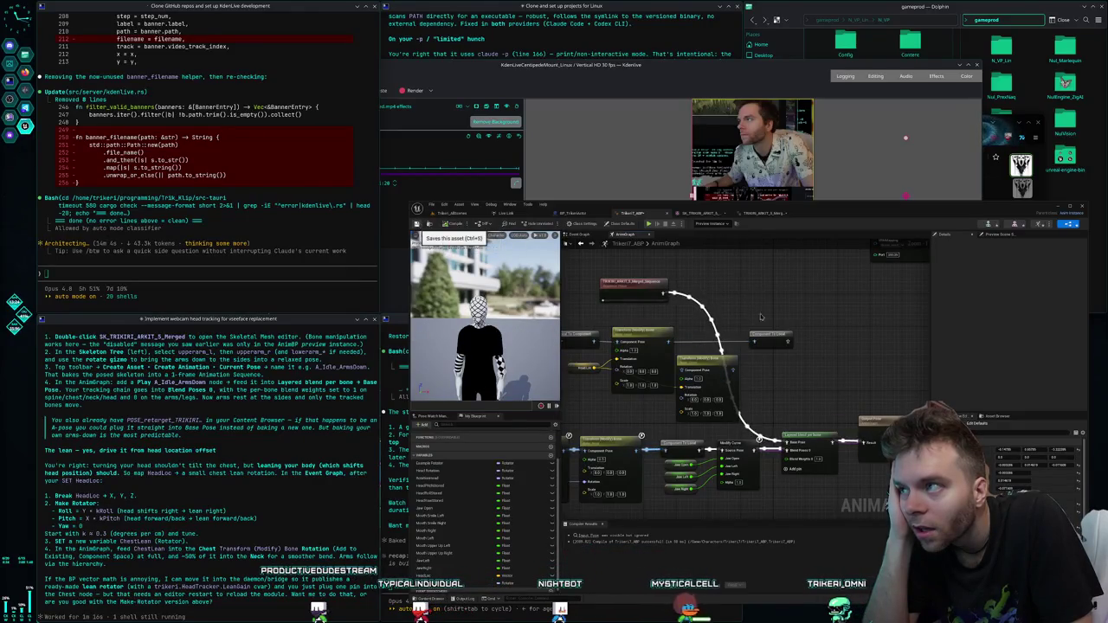
- Nudge the Sequence Player node to the right and save the animation blueprint
{"action": "left_click_drag", "start_coordinate": [640, 294], "coordinate": [760, 310]}
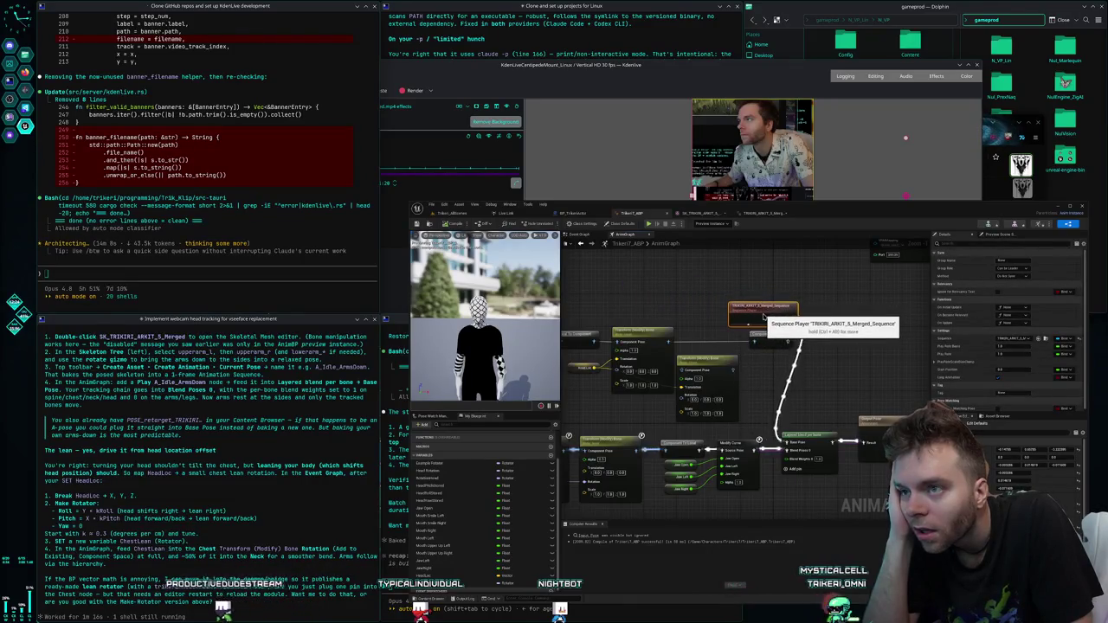
{"action": "left_click", "coordinate": [827, 305]}
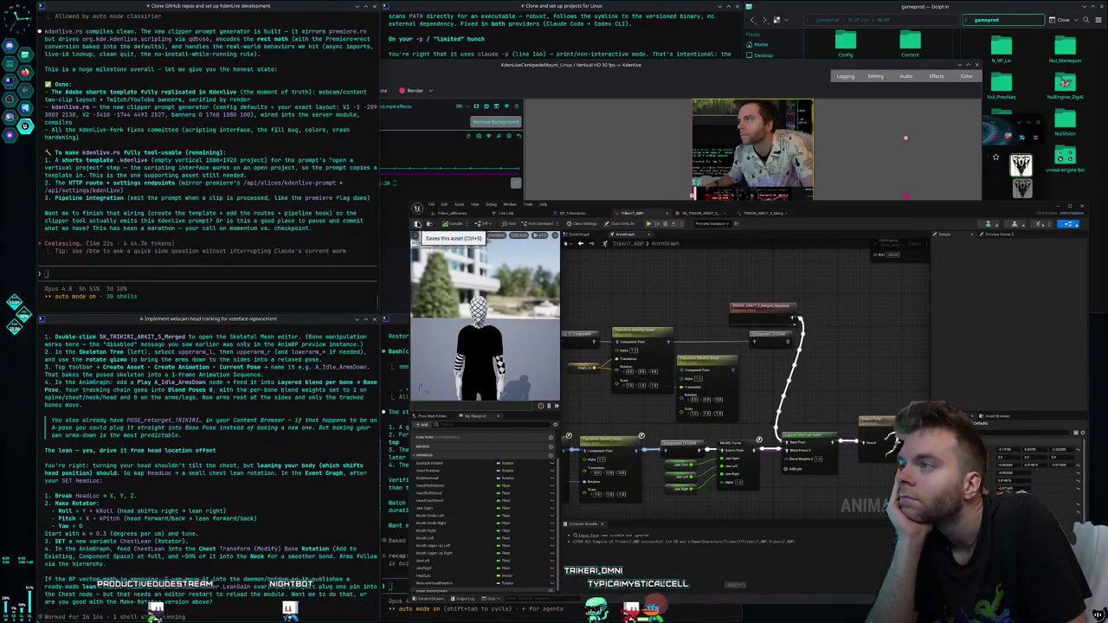
{"action": "left_click", "coordinate": [418, 224]}
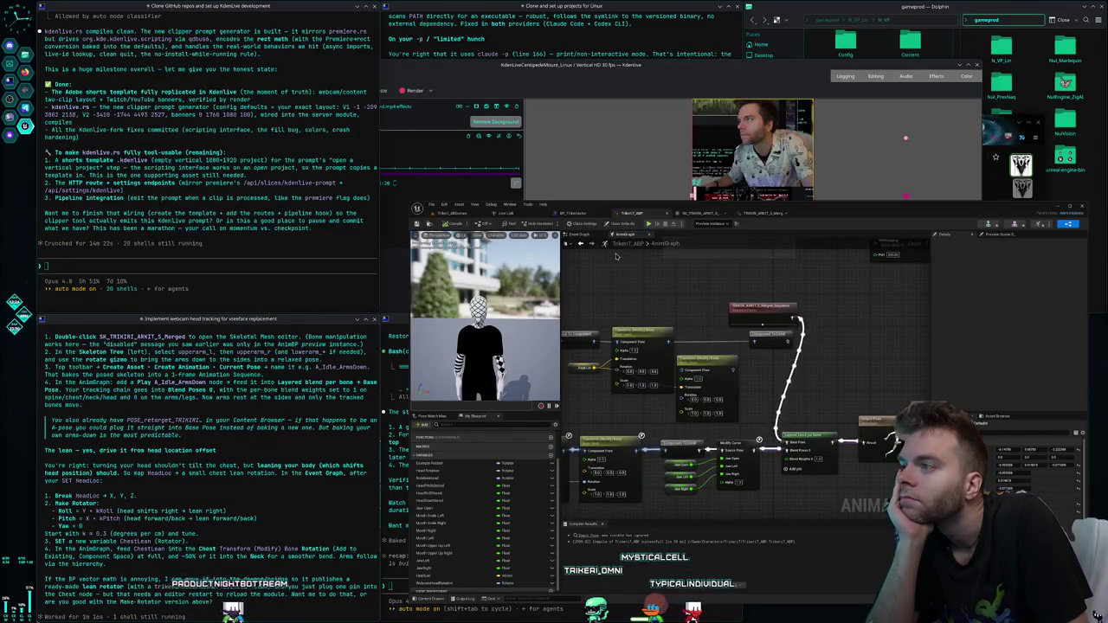
- Return to the SK_TRIKIRI_ARKIT_5_Merged skeletal mesh editor, where the character stands in T-pose
{"action": "left_click", "coordinate": [706, 213]}
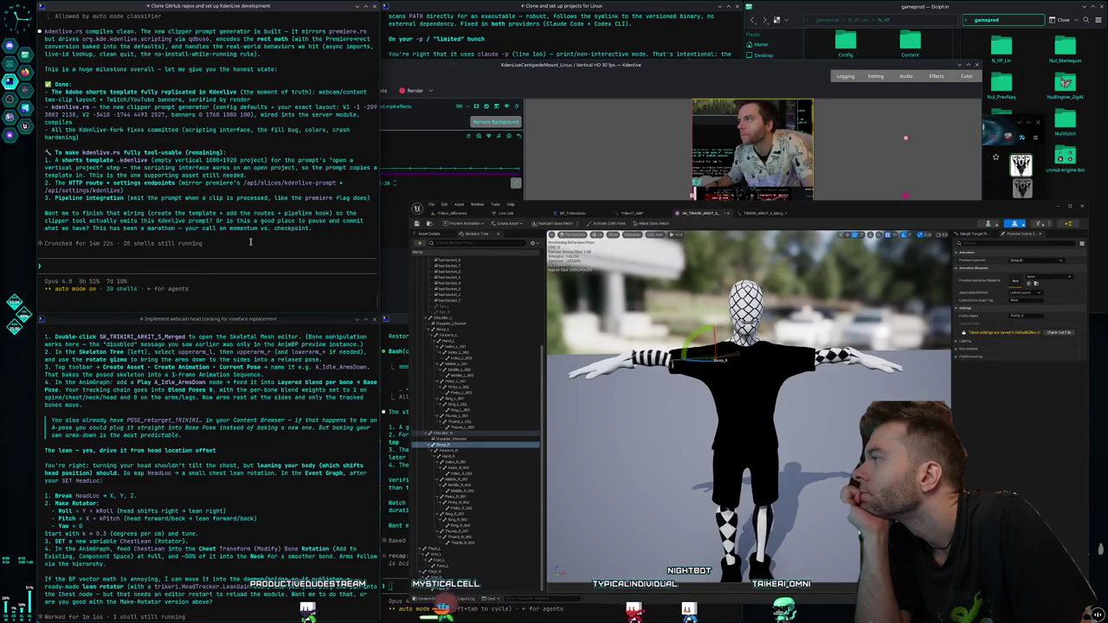
- Write a reply asking why HTTP is needed, stressing direct CLI commands, and requesting a test Kdenlive template
{"action": "type", "text": "sounds good"}
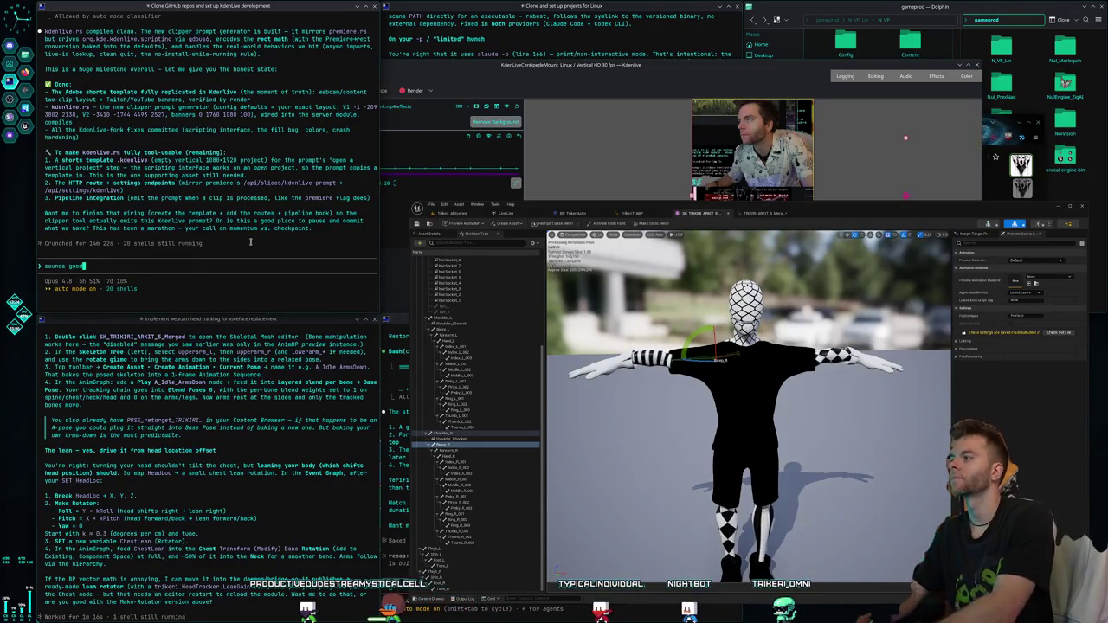
{"action": "type", "text": ", why do we need http? the point of this fork"}
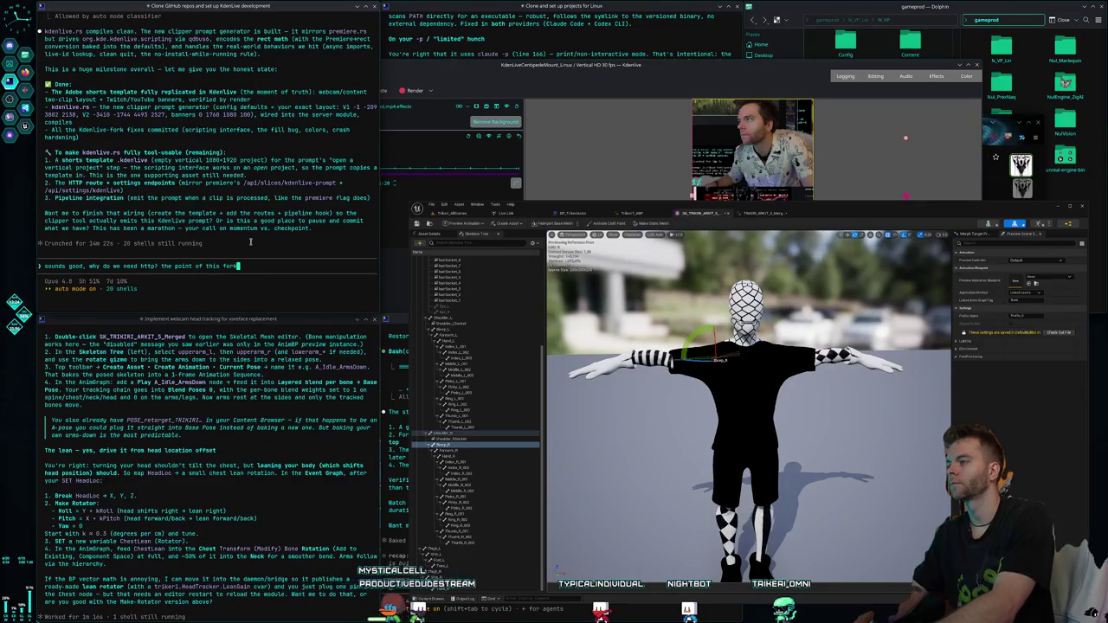
{"action": "type", "text": " is to give a"}
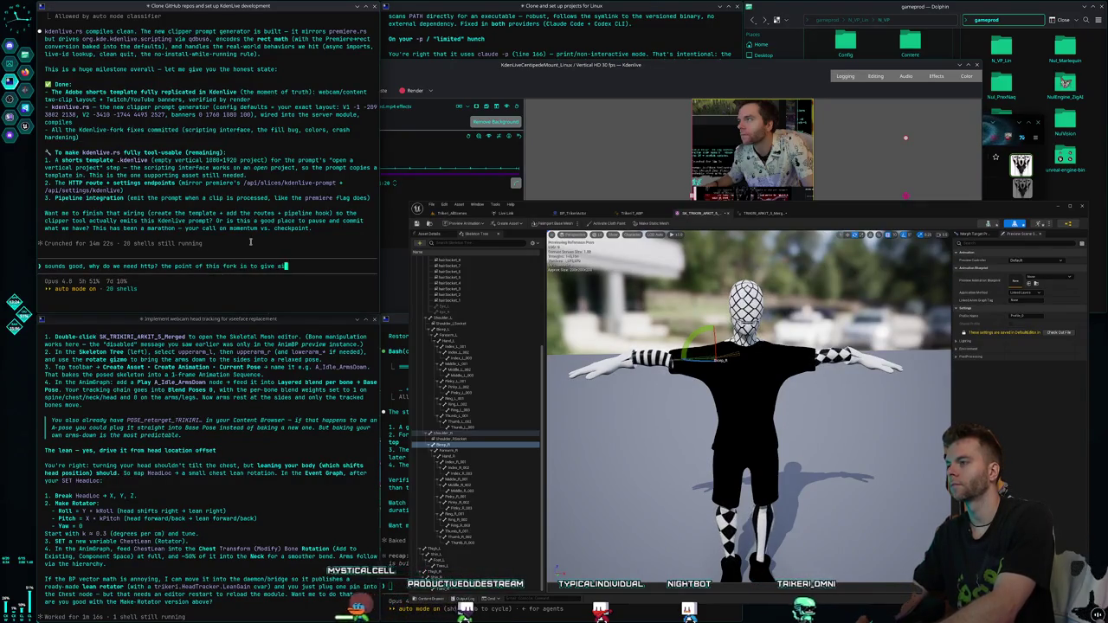
{"action": "type", "text": "i direct"}
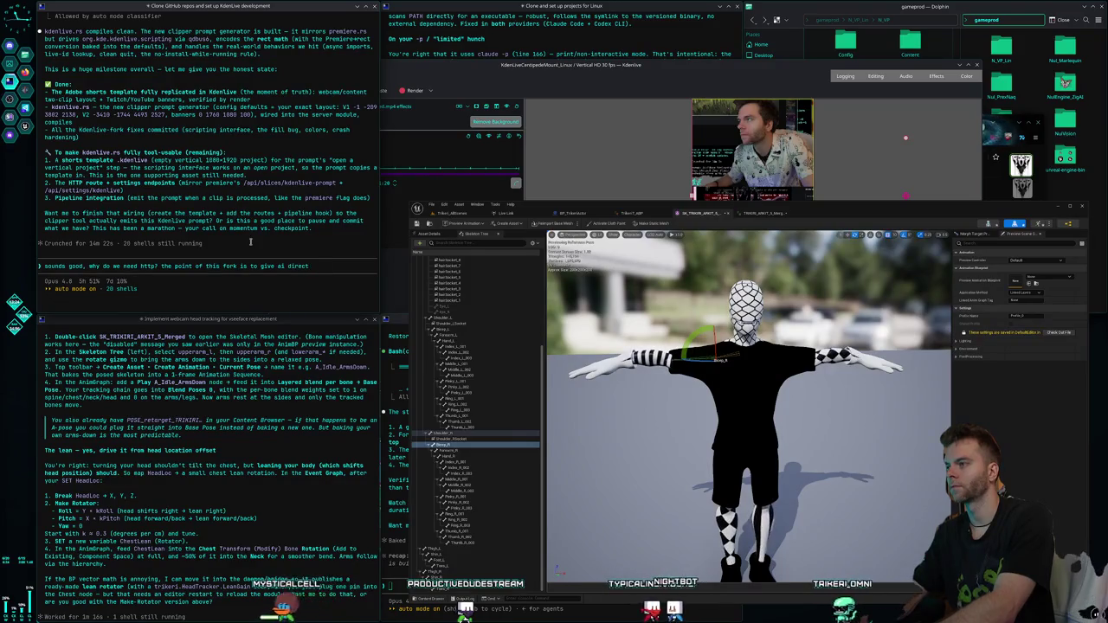
{"action": "type", "text": " cli commands to"}
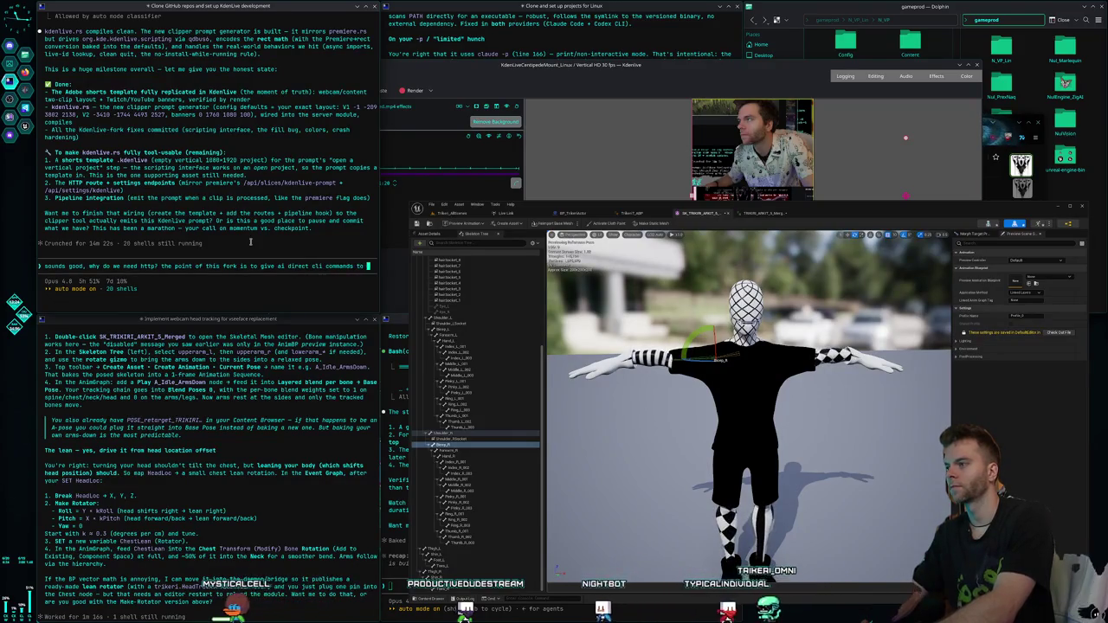
{"action": "type", "text": " the editor, no mcp"}
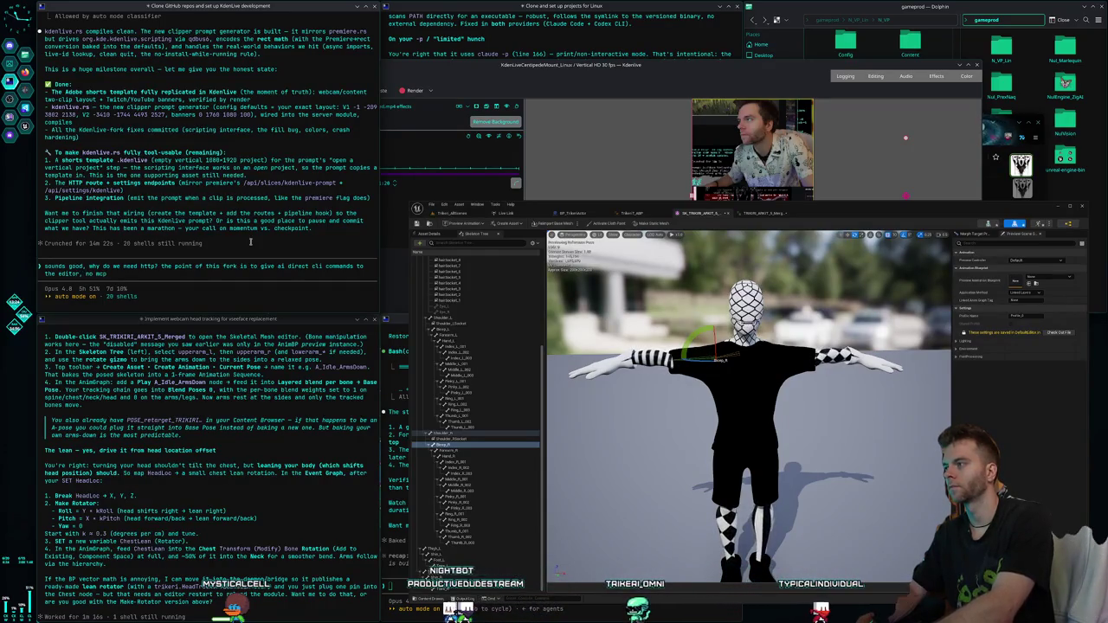
{"action": "type", "text": " and go ahead and see if you can make a new template project with kd"}
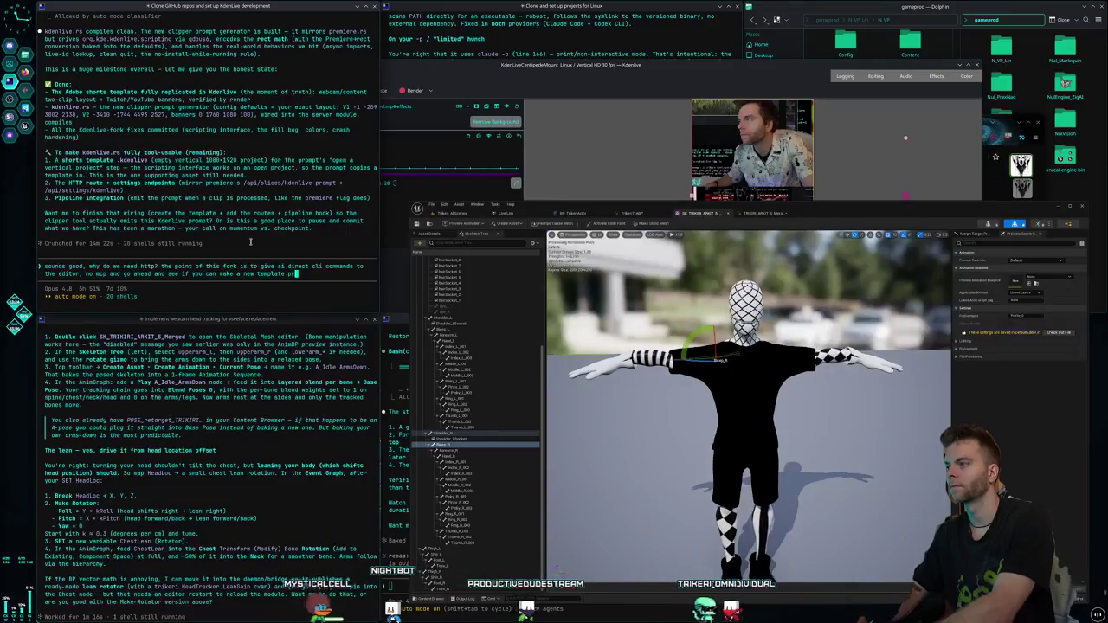
{"action": "type", "text": "enlive with the new prompt and settings for the clip in this folder as a test"}
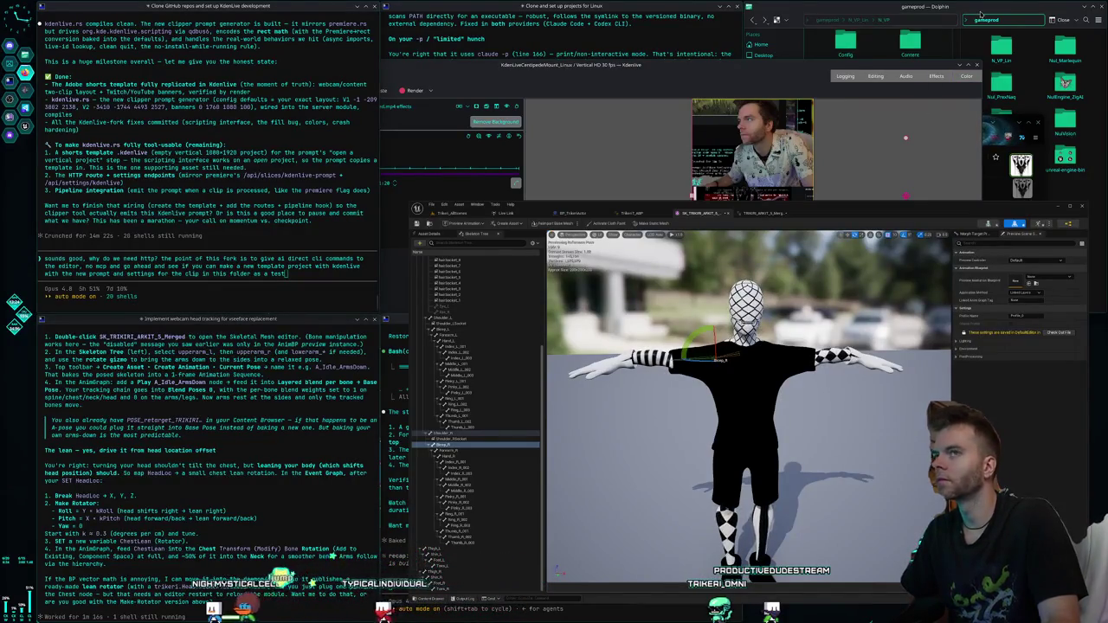
- In Dolphin, browse Storage1 > Videos > Streams > Clips > 2026_5_23_VibeCoding3GamesATONCECentipede > clips > clip_05_The_AI_Copyright_Robin_Hood_Cycle
{"action": "left_click", "coordinate": [981, 14]}
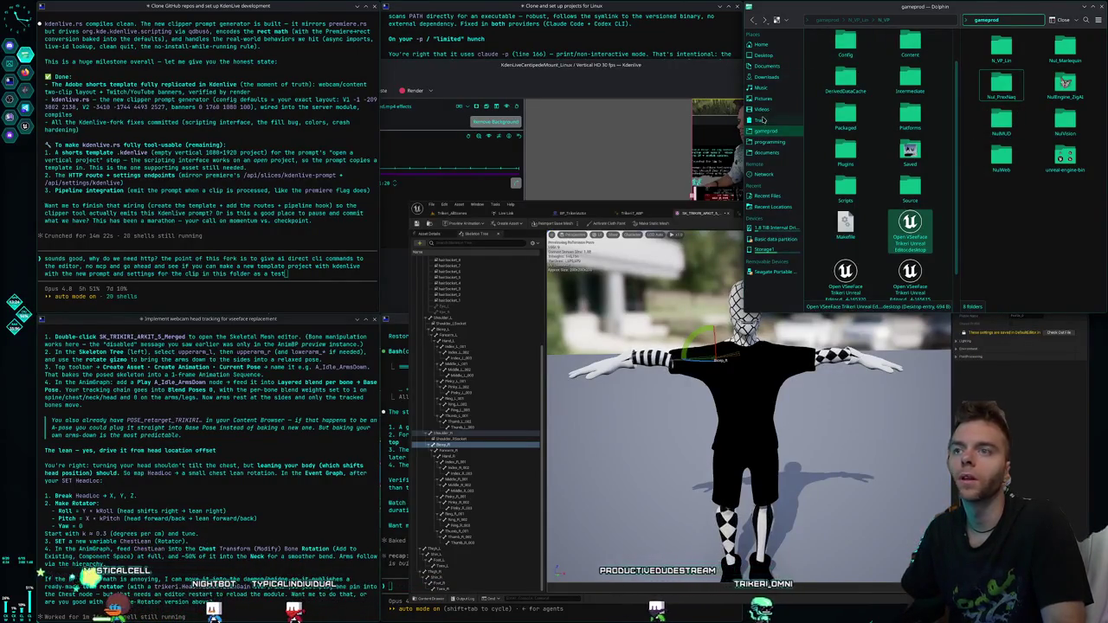
{"action": "left_click", "coordinate": [774, 252]}
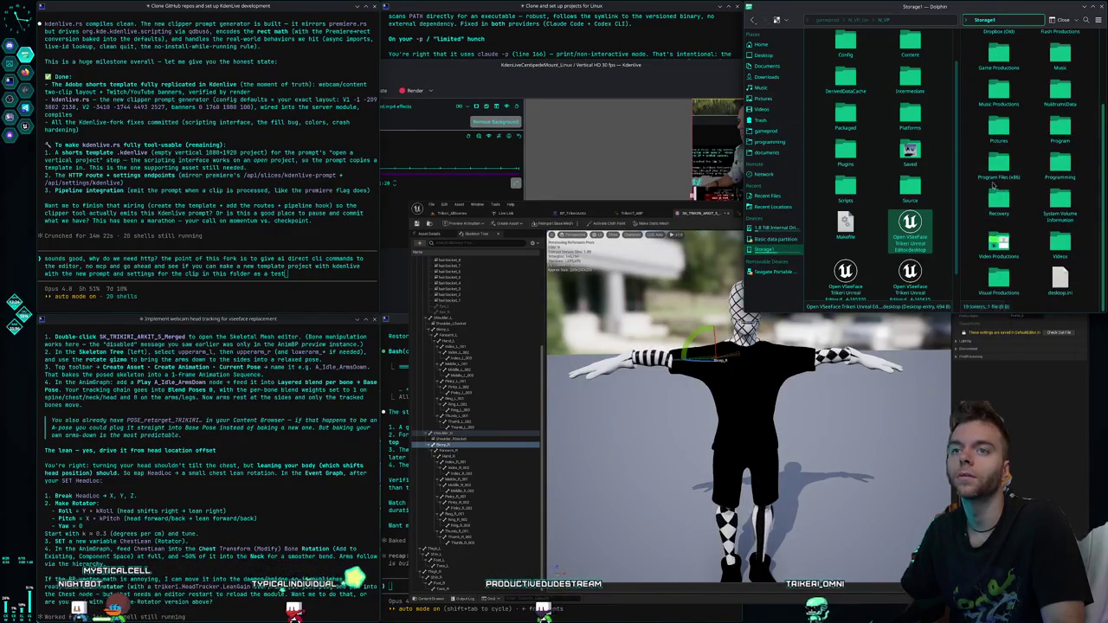
{"action": "left_click_drag", "start_coordinate": [958, 185], "coordinate": [952, 188]}
{"action": "scroll", "coordinate": [1006, 192], "scroll_direction": "up", "scroll_amount": 2}
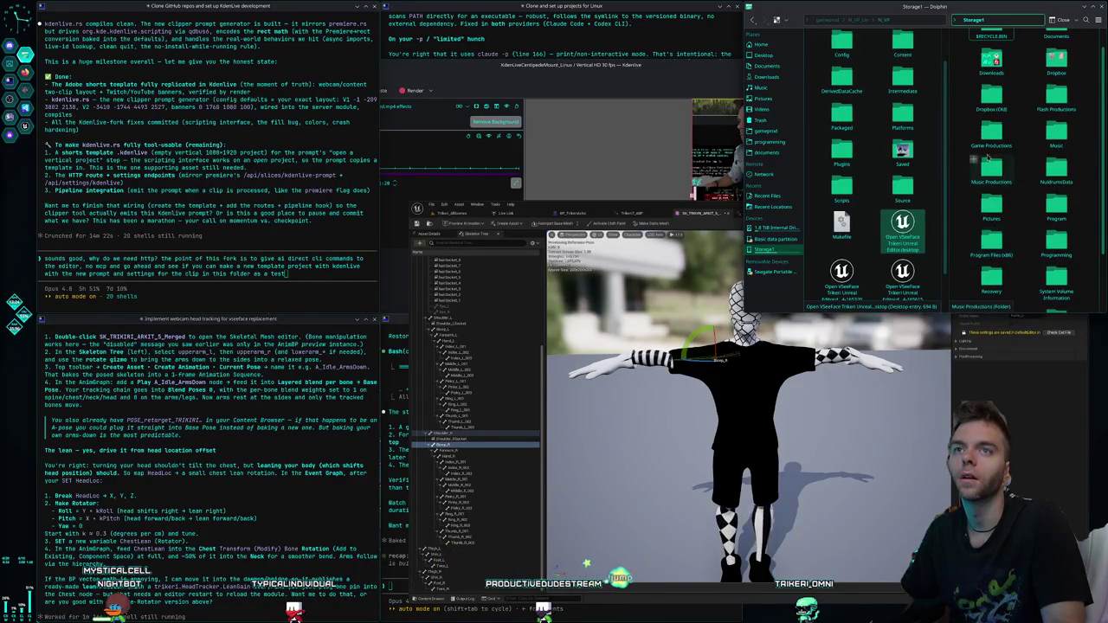
{"action": "scroll", "coordinate": [1000, 144], "scroll_direction": "down", "scroll_amount": 2}
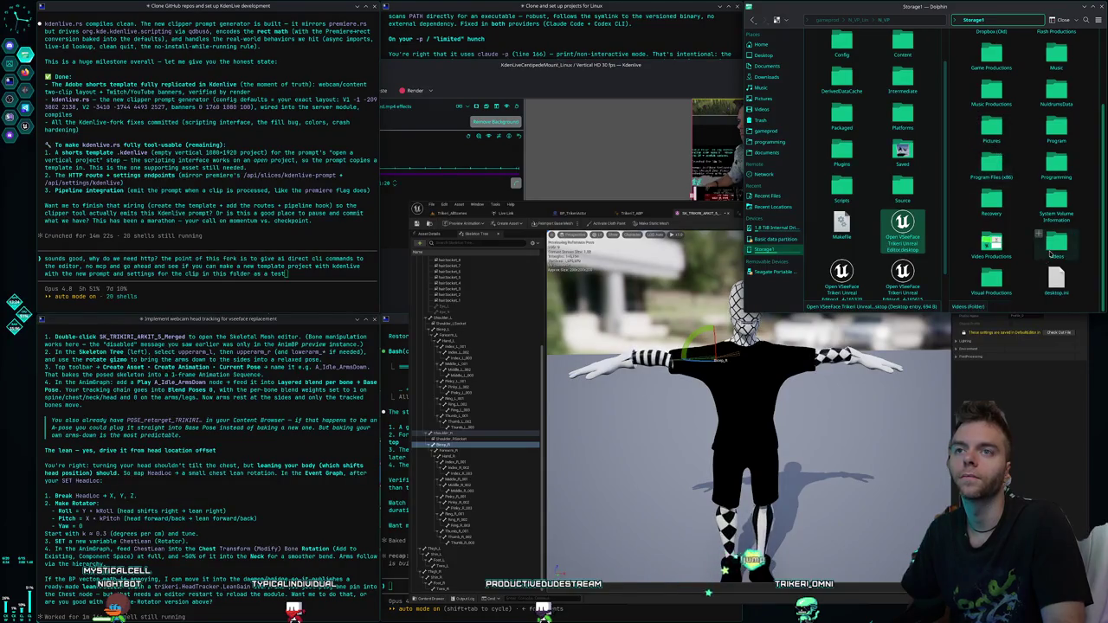
{"action": "double_click", "coordinate": [1050, 254]}
{"action": "scroll", "coordinate": [1014, 79], "scroll_direction": "down", "scroll_amount": 5}
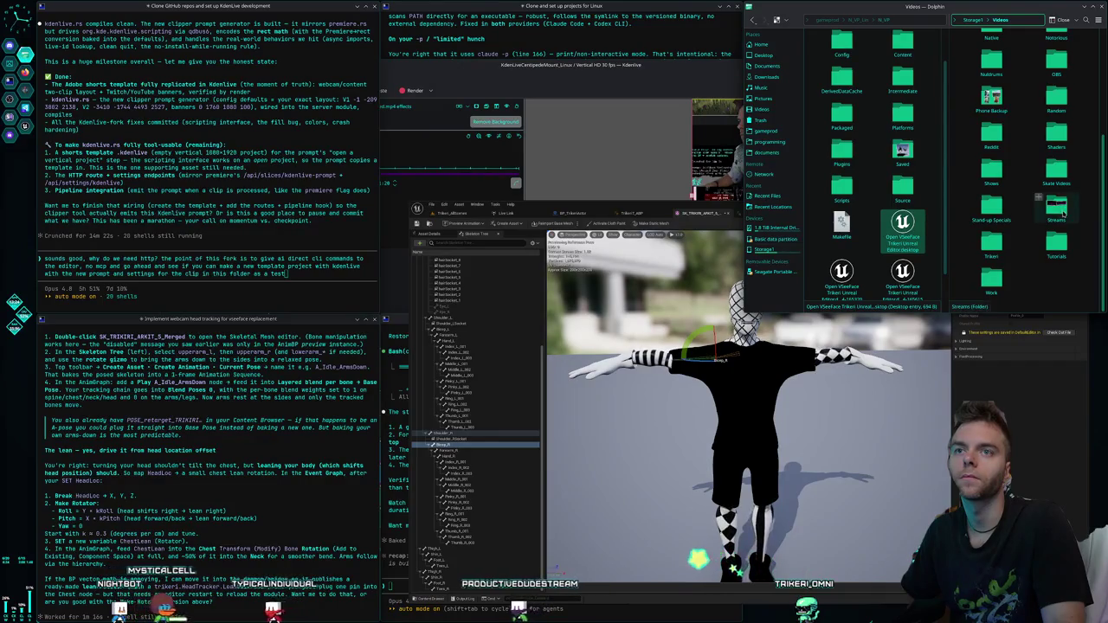
{"action": "double_click", "coordinate": [1057, 208]}
{"action": "double_click", "coordinate": [992, 48]}
{"action": "scroll", "coordinate": [1023, 74], "scroll_direction": "down", "scroll_amount": 10}
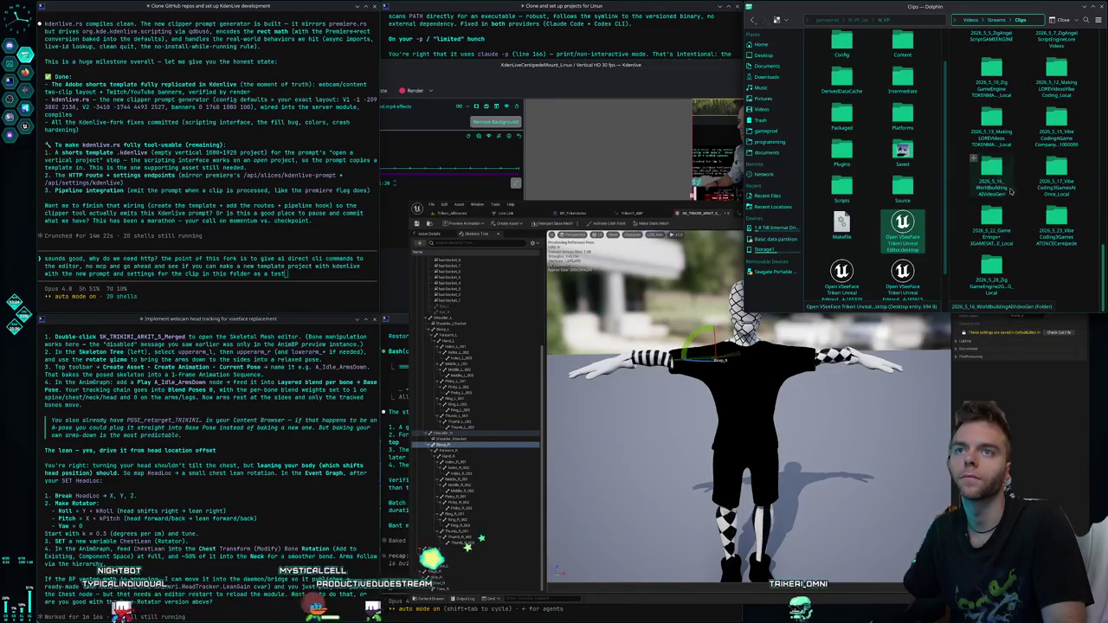
{"action": "double_click", "coordinate": [1066, 233]}
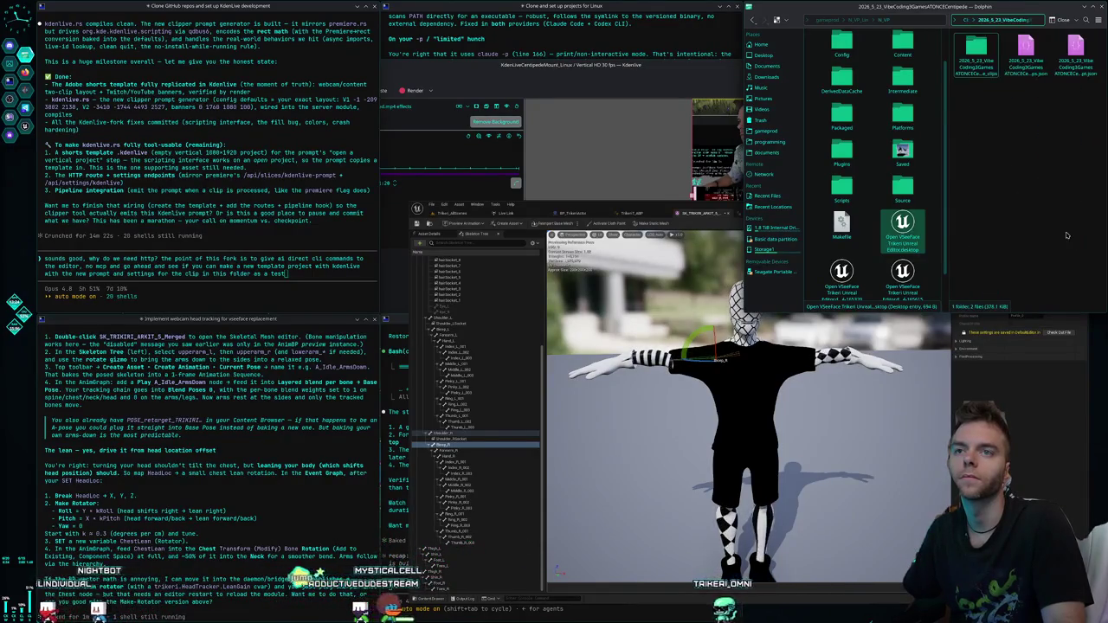
{"action": "double_click", "coordinate": [977, 52]}
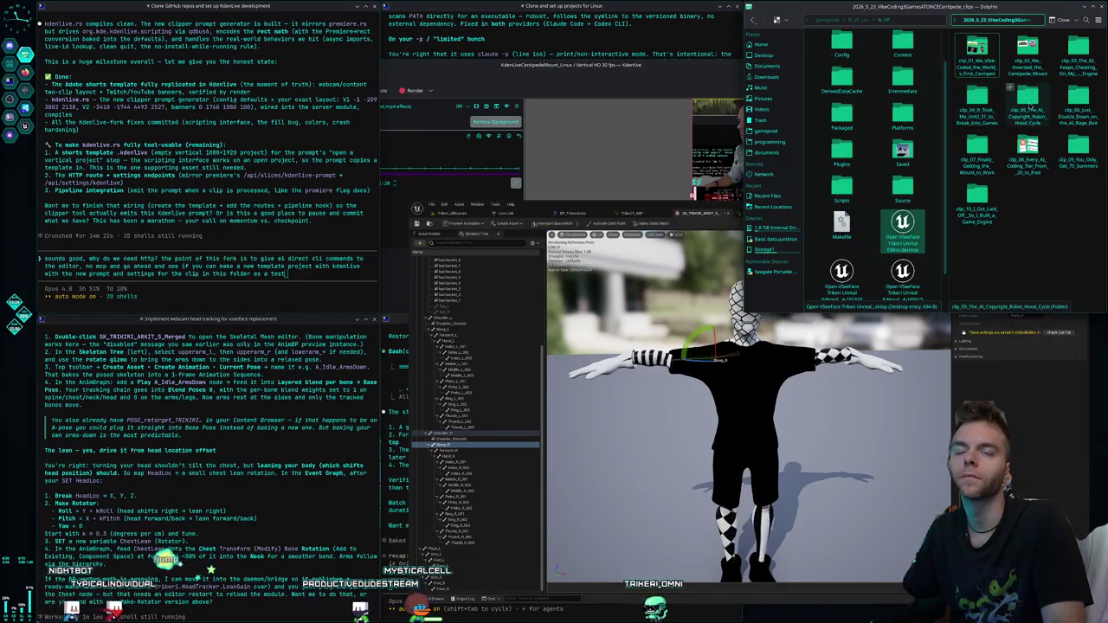
{"action": "double_click", "coordinate": [1028, 106]}
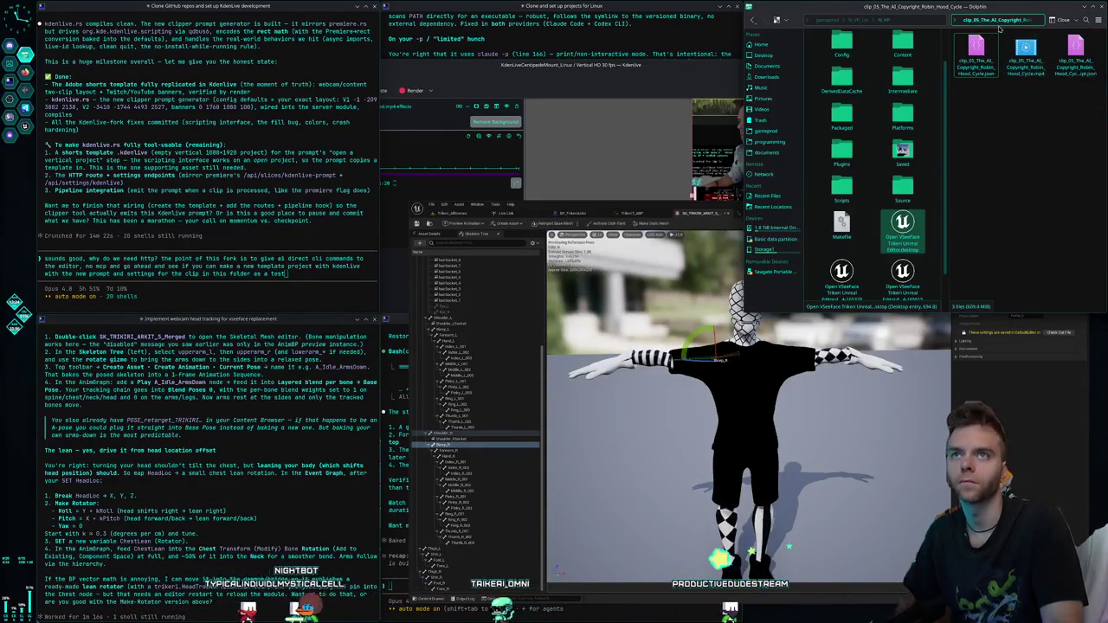
- Paste the clip_05 folder path after a colon in the Claude Code prompt and send the request
{"action": "left_click", "coordinate": [955, 19]}
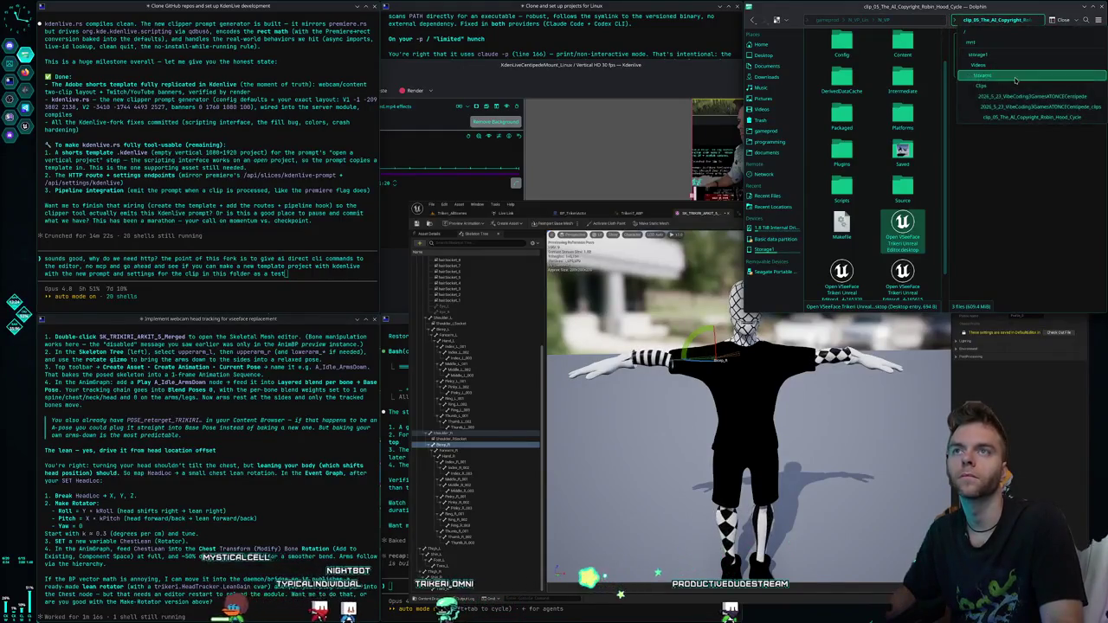
{"action": "left_click", "coordinate": [1019, 107]}
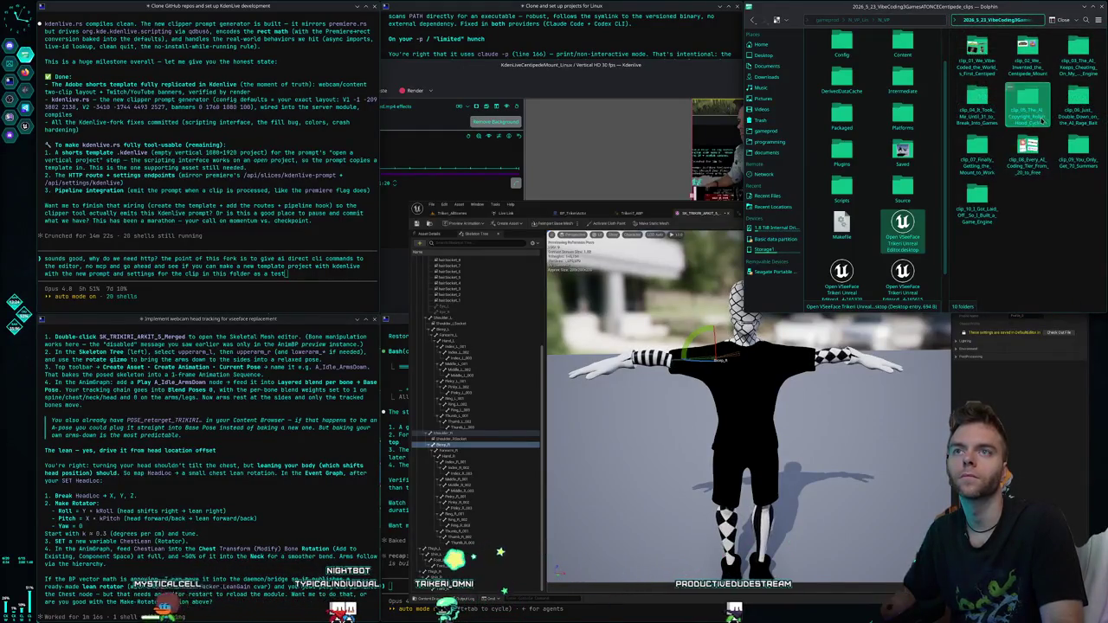
{"action": "right_click", "coordinate": [1038, 117]}
{"action": "left_click", "coordinate": [1004, 199]}
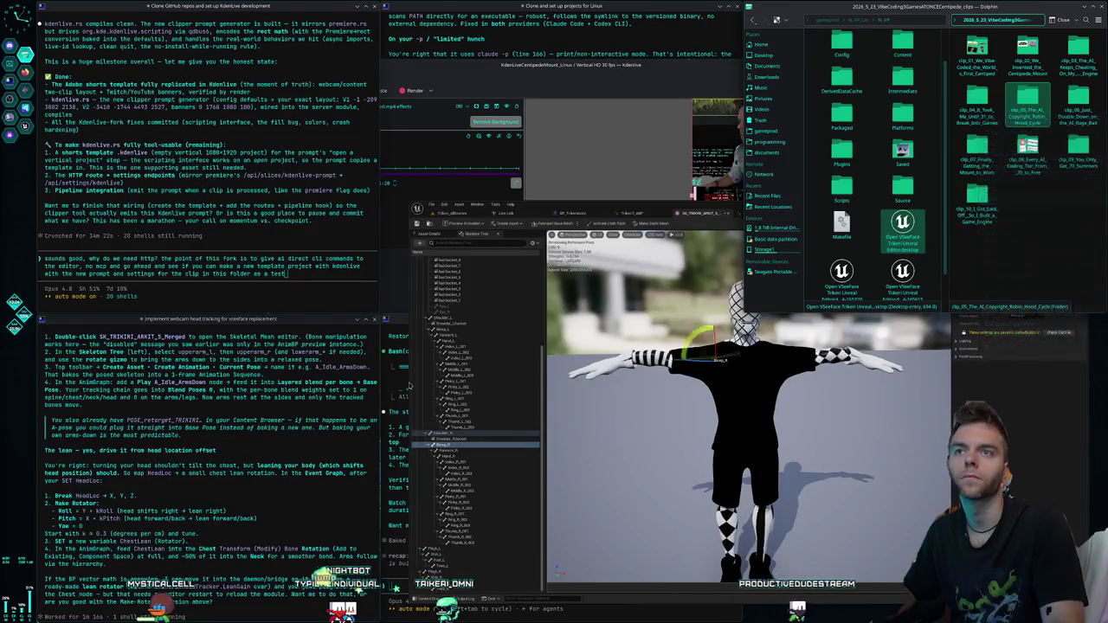
{"action": "type", "text": ":"}
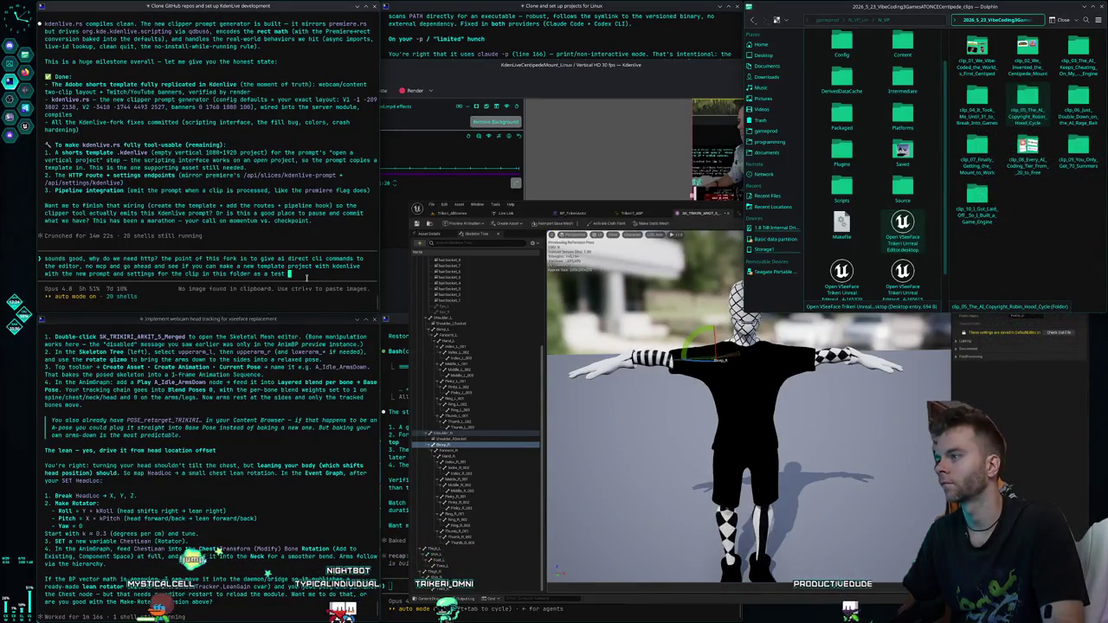
{"action": "type", "text": "/mnt/storage1/Videos/Streams/Clips/2026_5_23_VibeCoding3GamesATONCECentipede/2026_5_23_VibeCoding3GamesATONCECentipede_clips/clip_05_The_AI_Copyright_Robin_Hood_Cycle"}
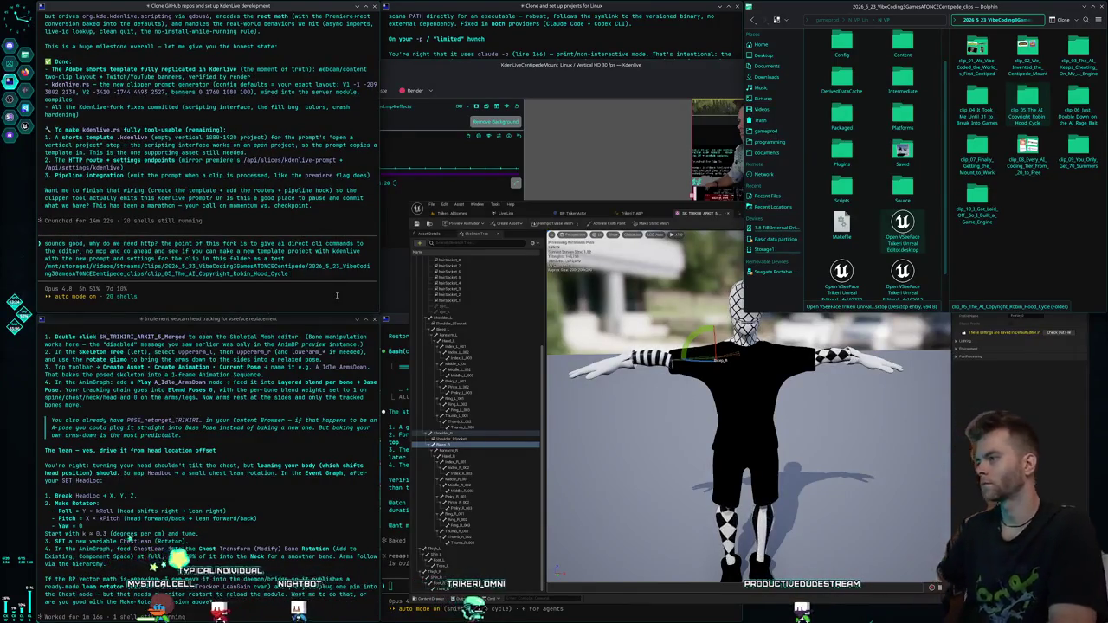
{"action": "key", "text": "Return"}
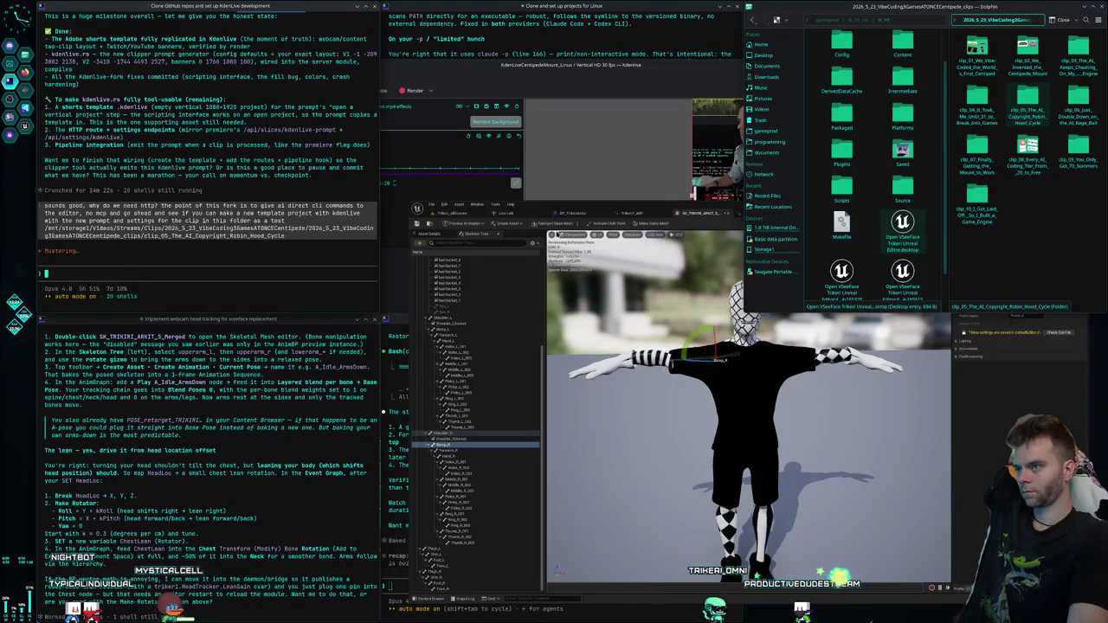
{"action": "left_click", "coordinate": [708, 215]}
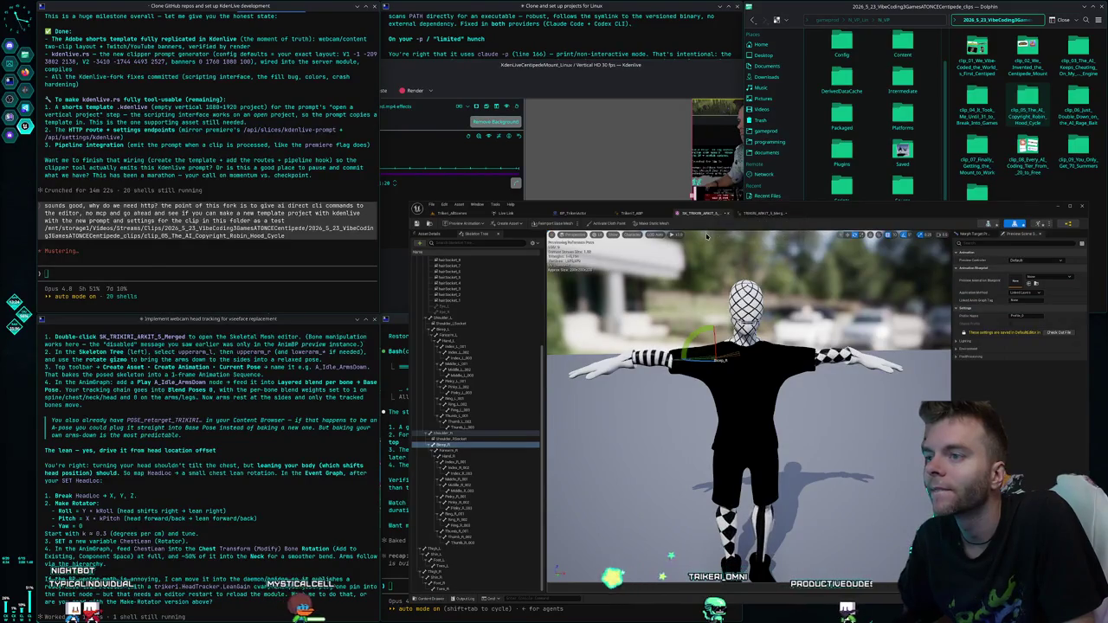
- Lower the left upper arm from the T-pose to the character's side, angled slightly outward
{"action": "left_click_drag", "start_coordinate": [693, 333], "coordinate": [684, 374]}
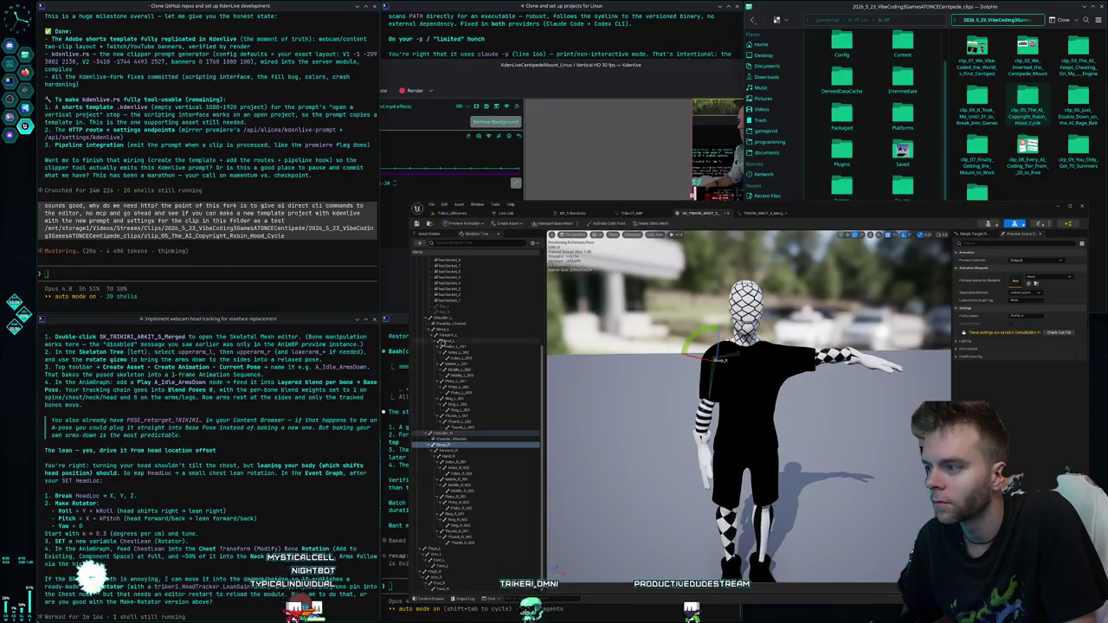
{"action": "left_click", "coordinate": [451, 330]}
{"action": "left_click_drag", "start_coordinate": [775, 342], "coordinate": [800, 363]}
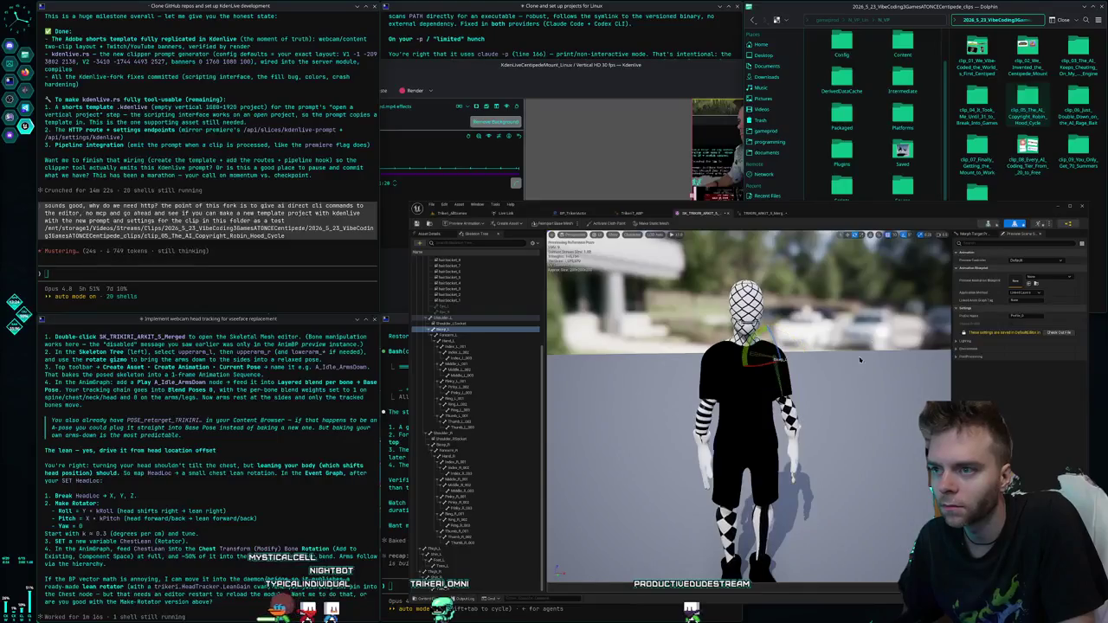
{"action": "scroll", "coordinate": [861, 358], "scroll_direction": "up", "scroll_amount": 5}
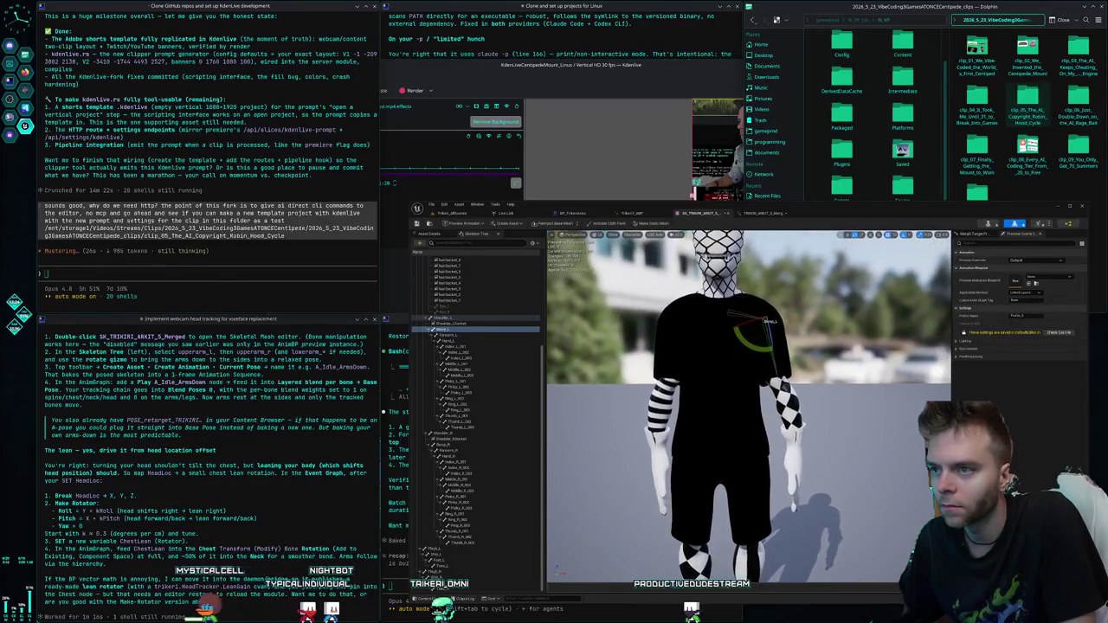
{"action": "mouse_move", "coordinate": [762, 320]}
{"action": "left_mouse_down"}
{"action": "mouse_move", "coordinate": [753, 325]}
{"action": "mouse_move", "coordinate": [771, 327]}
{"action": "mouse_move", "coordinate": [761, 330]}
{"action": "left_mouse_up"}
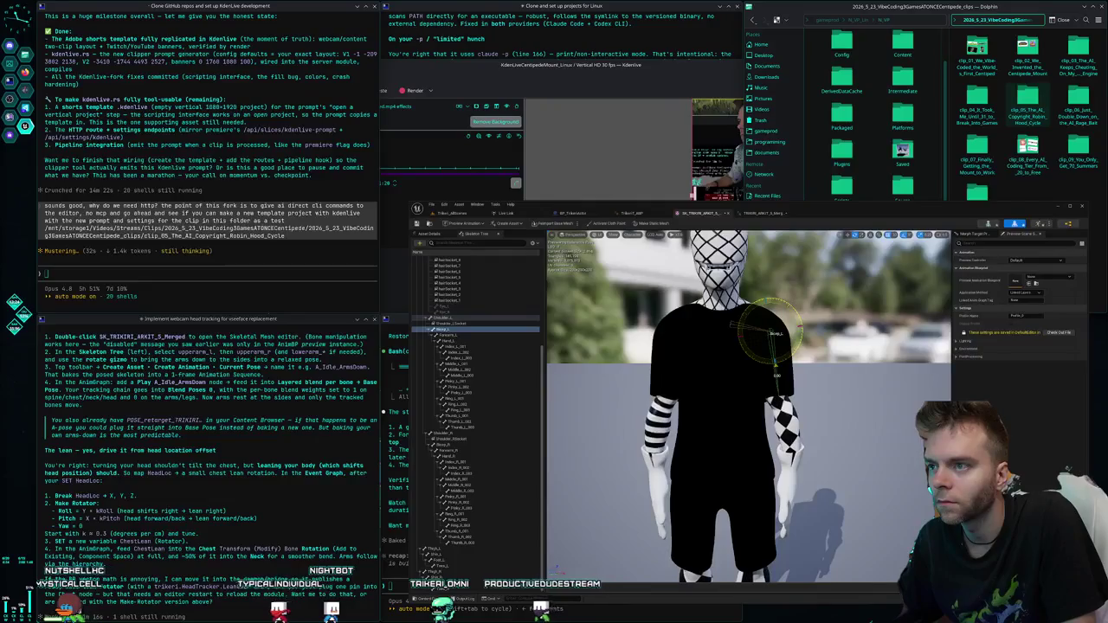
{"action": "left_click_drag", "start_coordinate": [743, 316], "coordinate": [725, 322]}
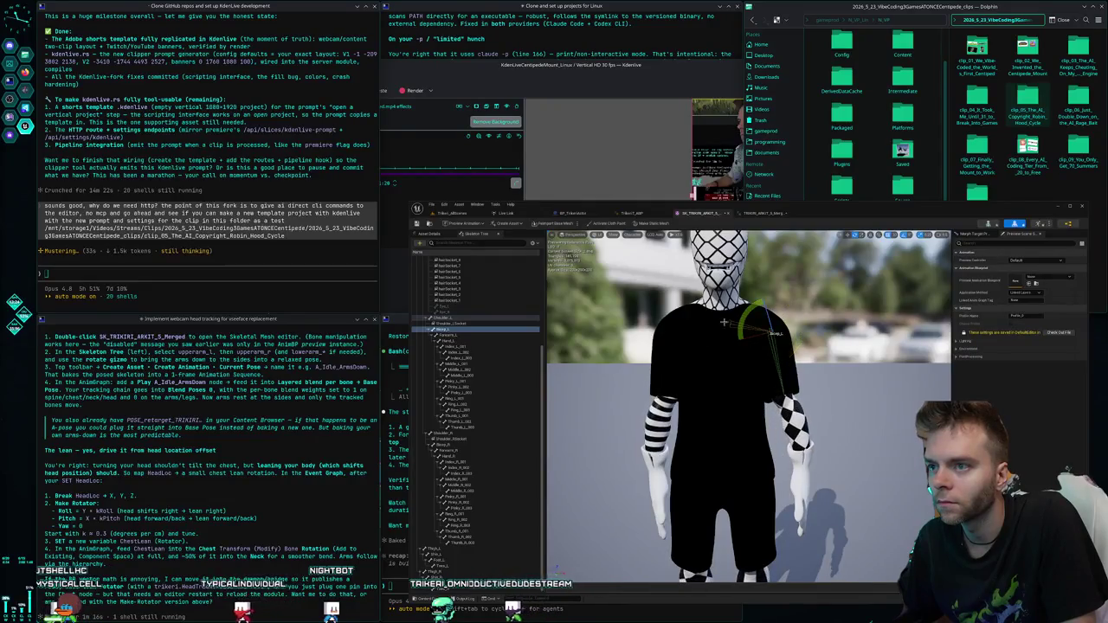
- Angle the right upper arm away from the body and bend the right forearm inward
{"action": "left_click", "coordinate": [493, 444]}
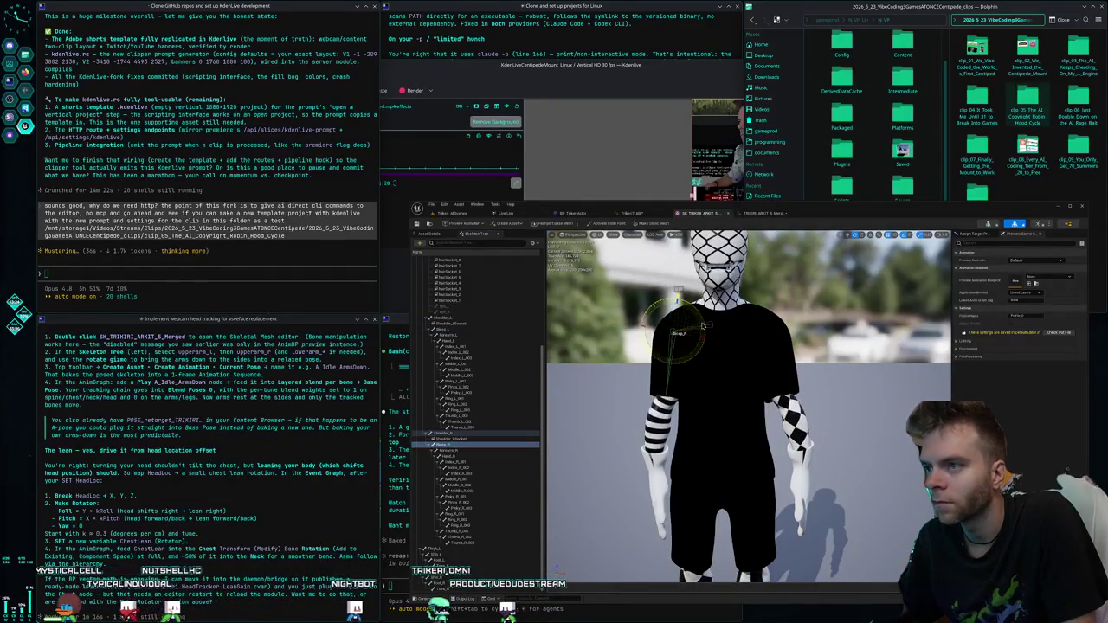
{"action": "left_click_drag", "start_coordinate": [698, 340], "coordinate": [684, 336]}
{"action": "left_click", "coordinate": [449, 451]}
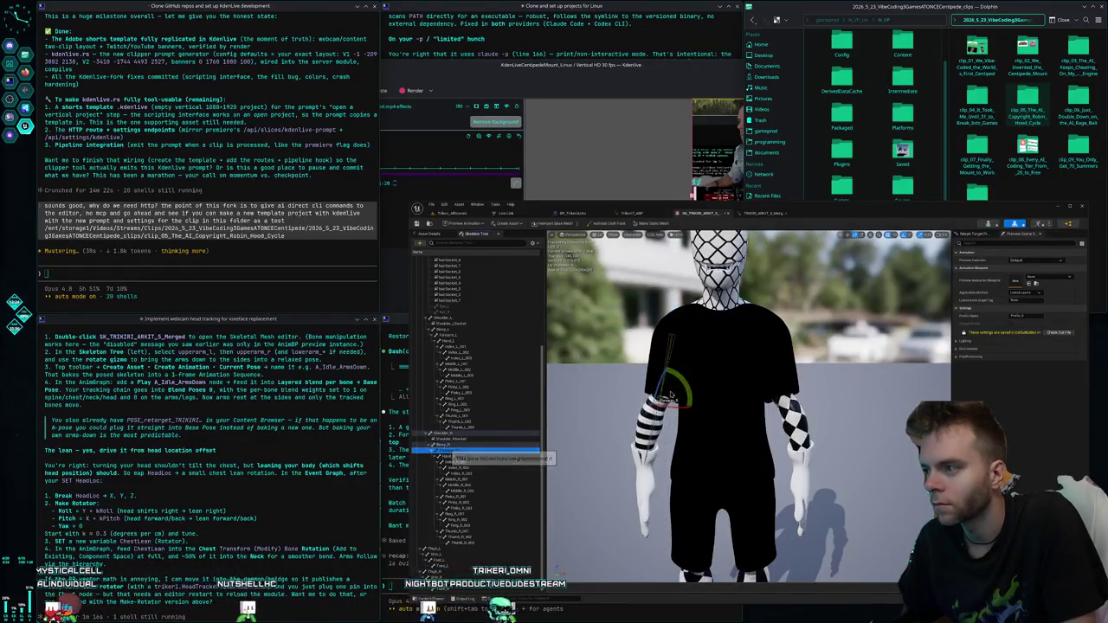
{"action": "left_click_drag", "start_coordinate": [676, 400], "coordinate": [676, 400]}
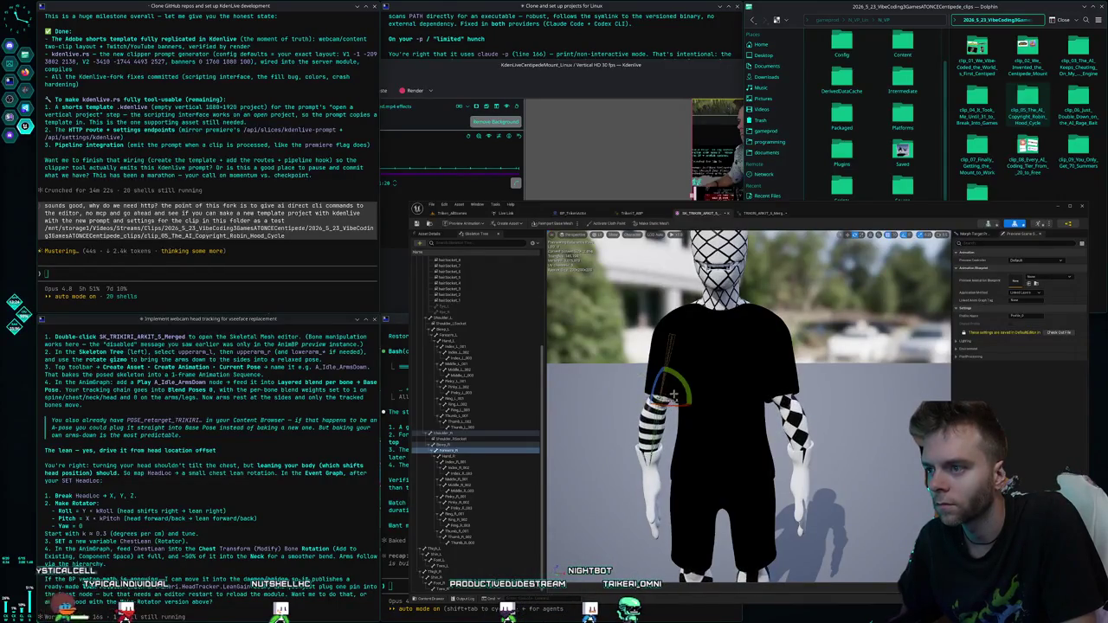
{"action": "left_click_drag", "start_coordinate": [688, 392], "coordinate": [631, 394]}
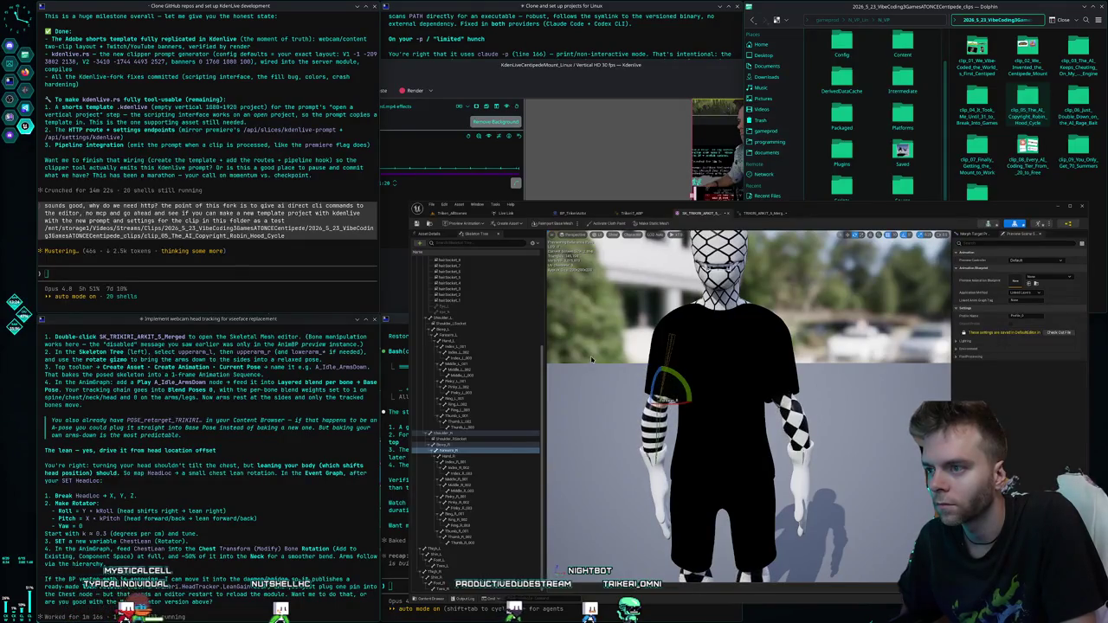
{"action": "key", "text": "ctrl+z"}
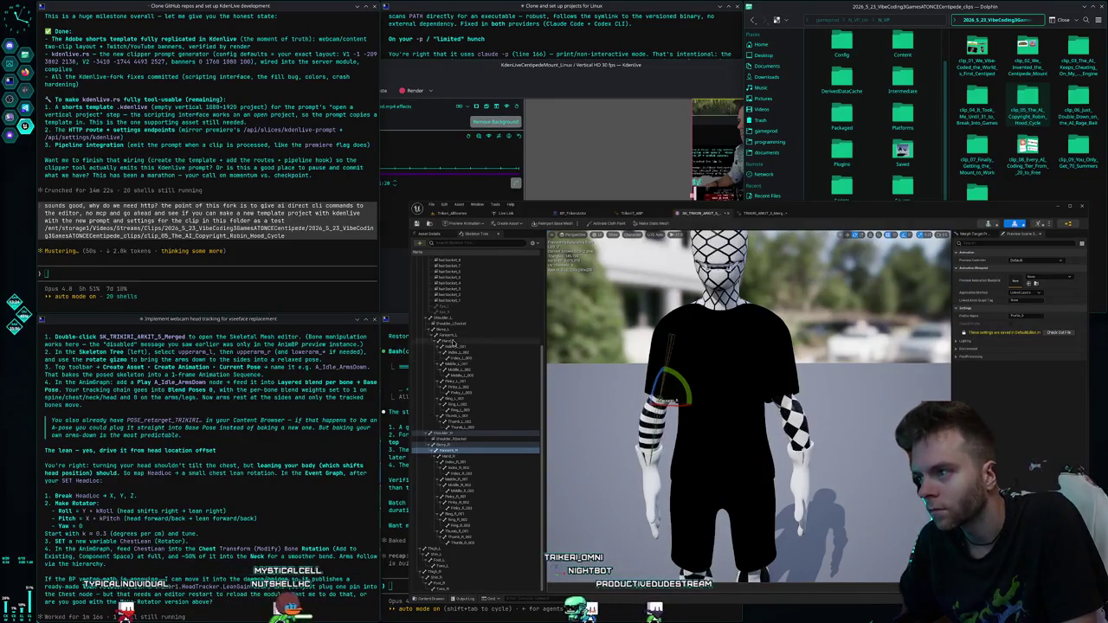
- Rotate the left forearm into a relaxed angle and frame the left hand
{"action": "left_click", "coordinate": [448, 335]}
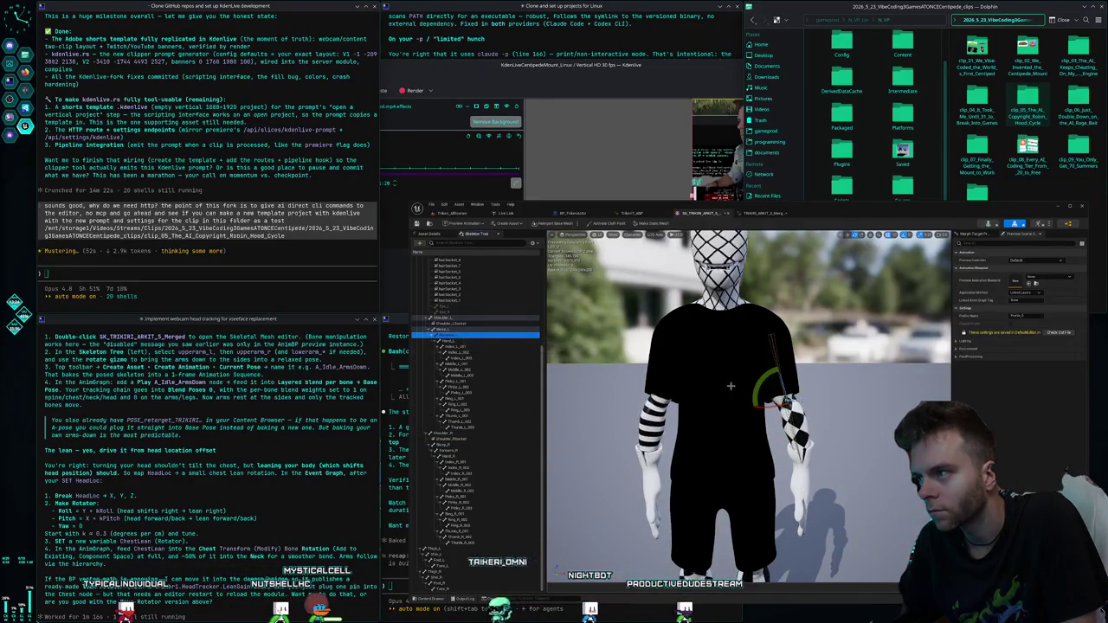
{"action": "left_click_drag", "start_coordinate": [758, 396], "coordinate": [786, 400]}
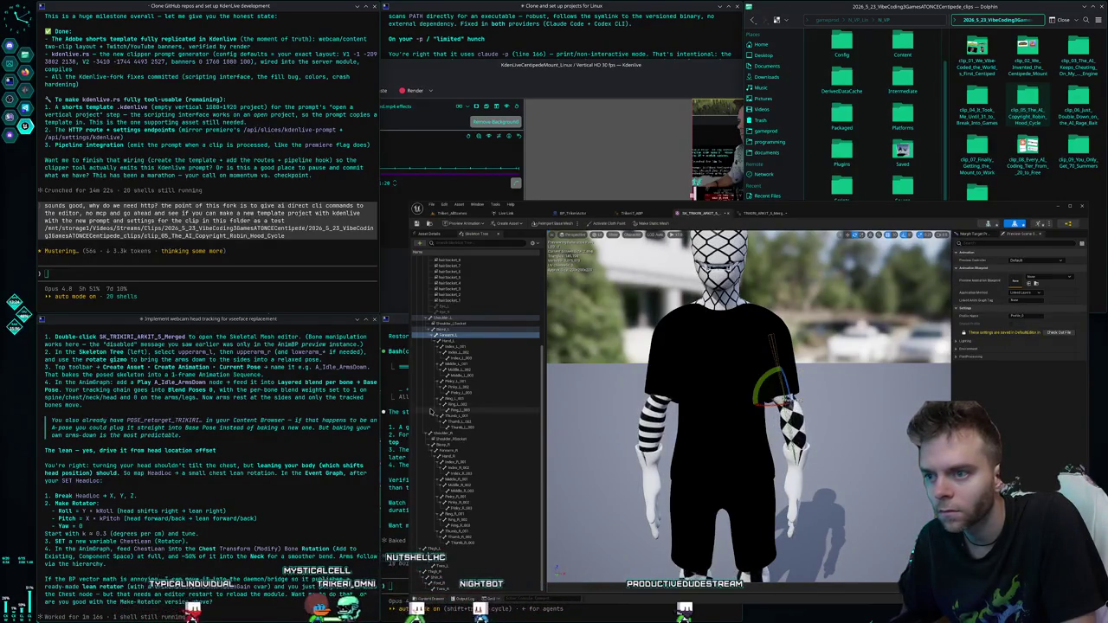
{"action": "left_click", "coordinate": [449, 341]}
{"action": "key", "text": "f"}
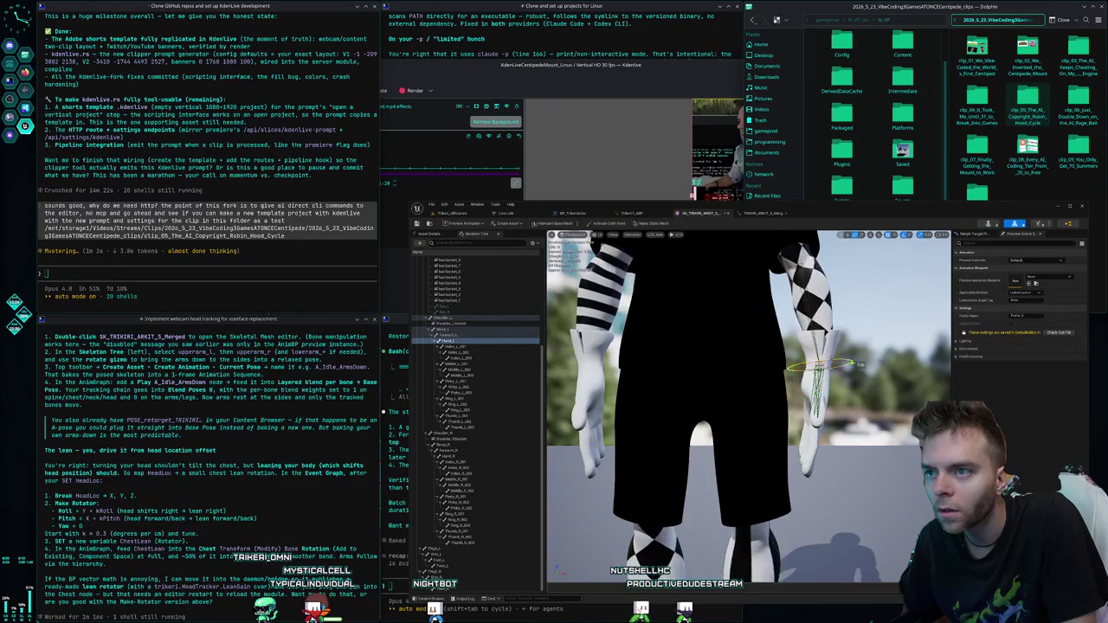
- Rotate the right wrist and hand bone so the fingers angle downward
{"action": "left_click", "coordinate": [459, 455]}
{"action": "left_click_drag", "start_coordinate": [610, 372], "coordinate": [580, 379]}
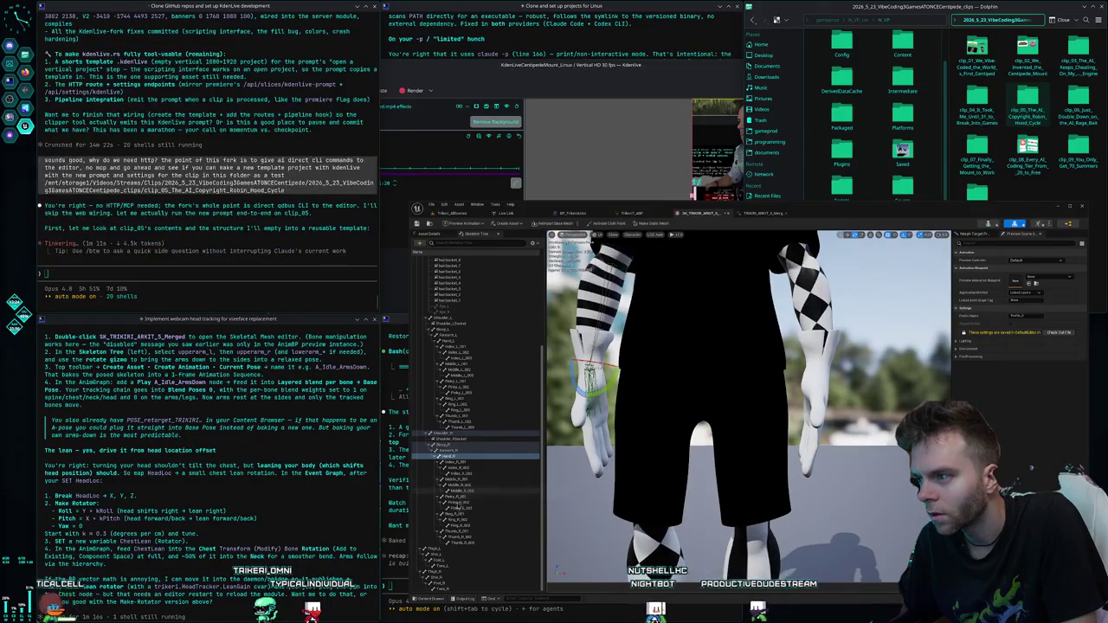
{"action": "left_click", "coordinate": [459, 531]}
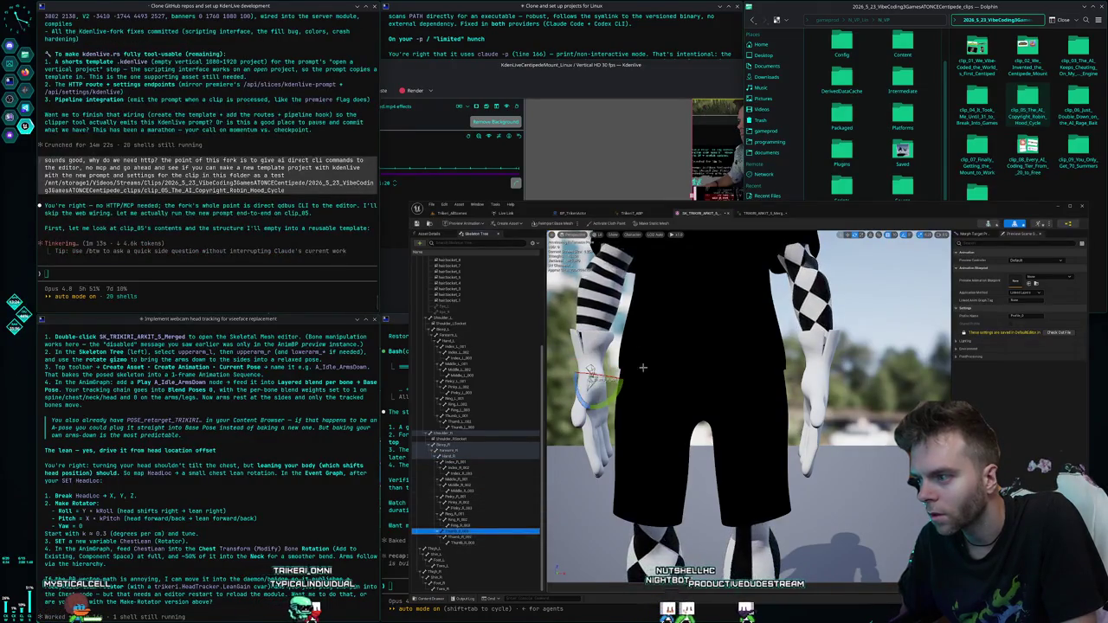
{"action": "scroll", "coordinate": [642, 368], "scroll_direction": "up", "scroll_amount": 3}
{"action": "mouse_move", "coordinate": [642, 368]}
{"action": "left_mouse_down"}
{"action": "mouse_move", "coordinate": [715, 381]}
{"action": "mouse_move", "coordinate": [711, 353]}
{"action": "left_mouse_up"}
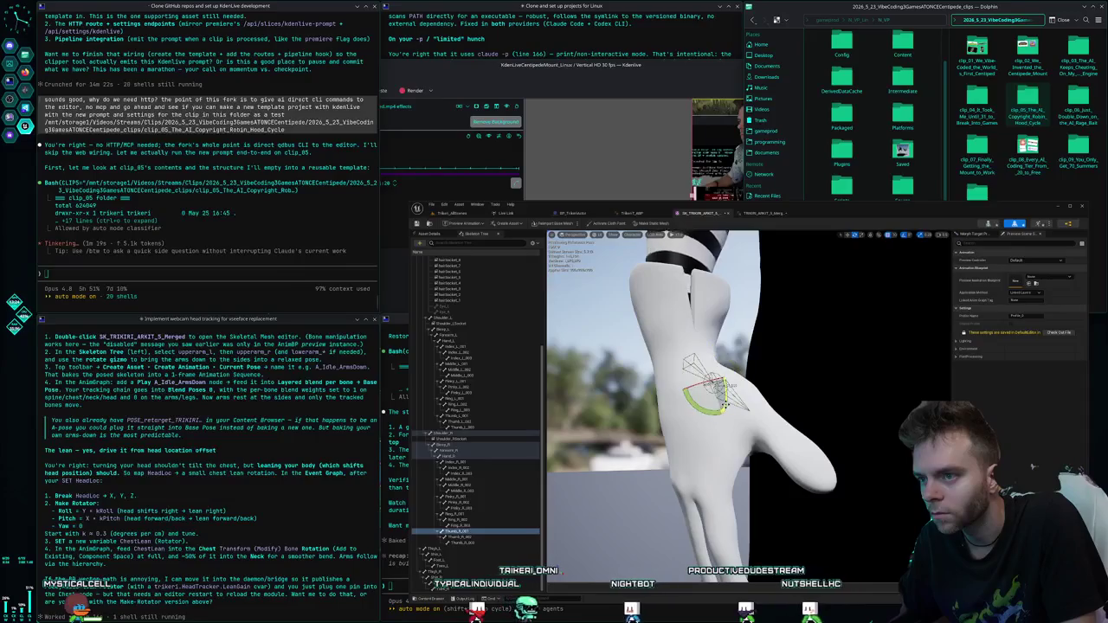
{"action": "mouse_move", "coordinate": [732, 385]}
{"action": "left_mouse_down"}
{"action": "mouse_move", "coordinate": [671, 393]}
{"action": "mouse_move", "coordinate": [684, 383]}
{"action": "mouse_move", "coordinate": [656, 378]}
{"action": "mouse_move", "coordinate": [707, 400]}
{"action": "left_mouse_up"}
- Rotate the right thumb bone by 18 degrees, then move on to the next thumb and hand bones
{"action": "left_click", "coordinate": [667, 440]}
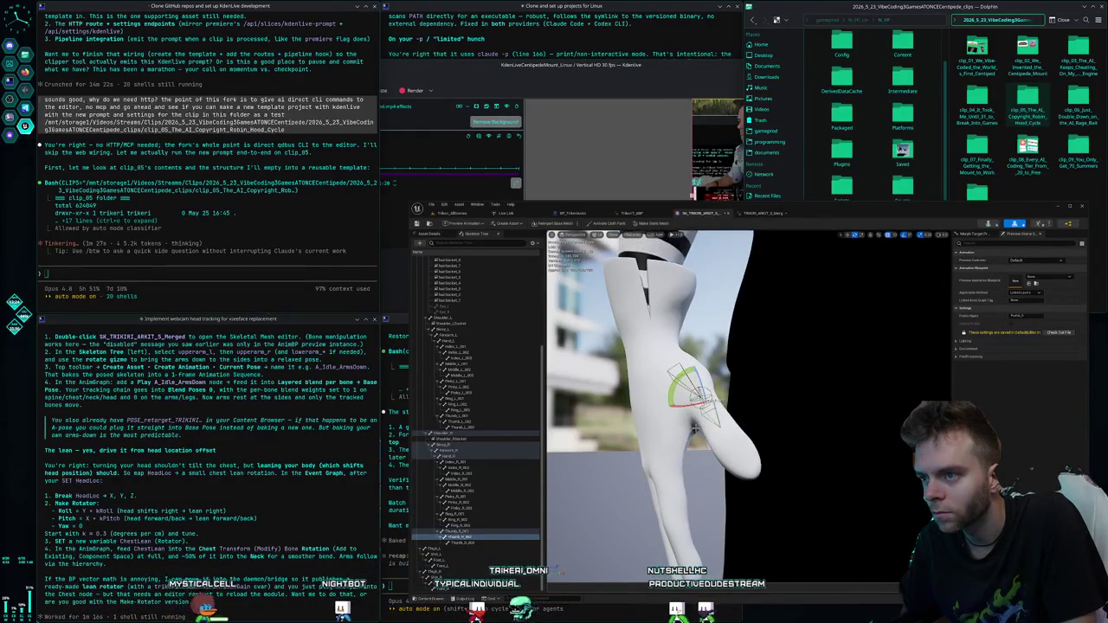
{"action": "key", "text": "f"}
{"action": "left_click_drag", "start_coordinate": [805, 407], "coordinate": [808, 412]}
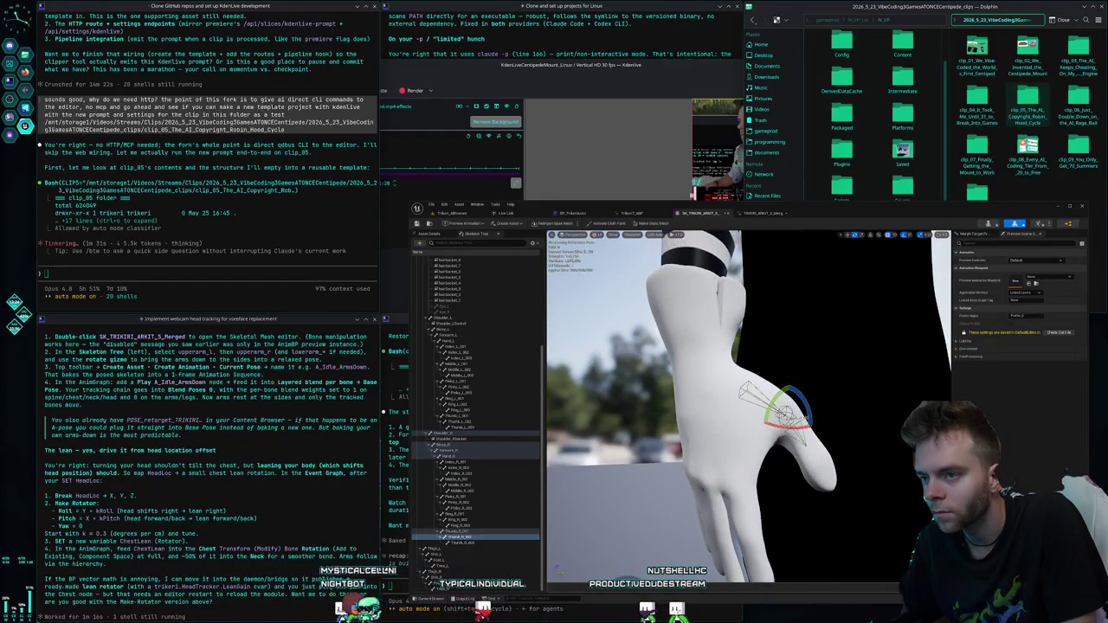
{"action": "left_click_drag", "start_coordinate": [693, 389], "coordinate": [640, 377]}
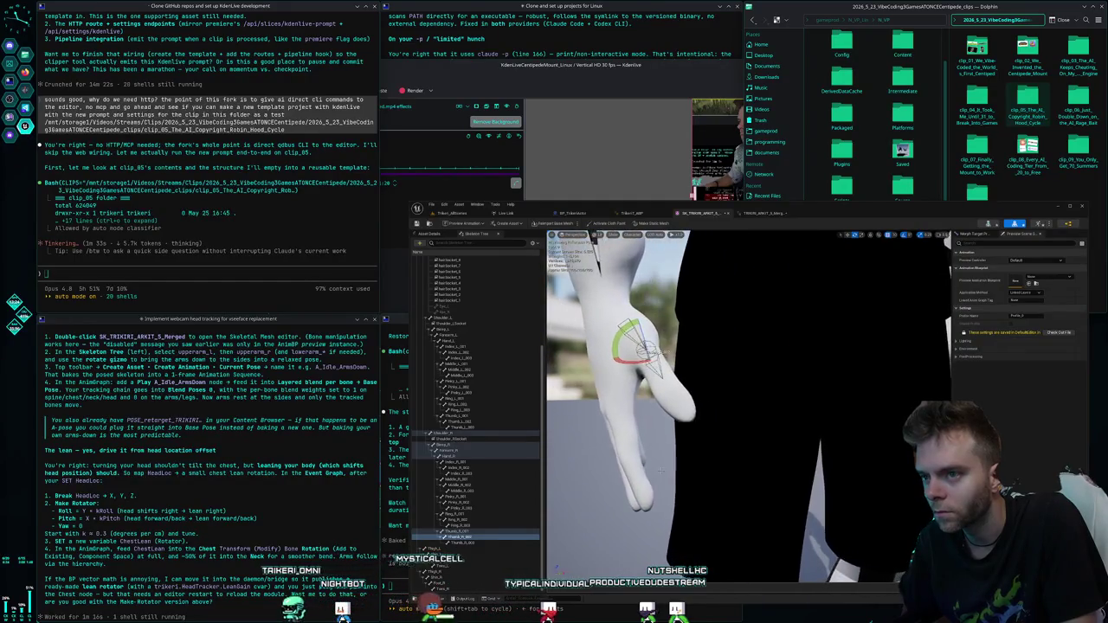
{"action": "left_click", "coordinate": [472, 543]}
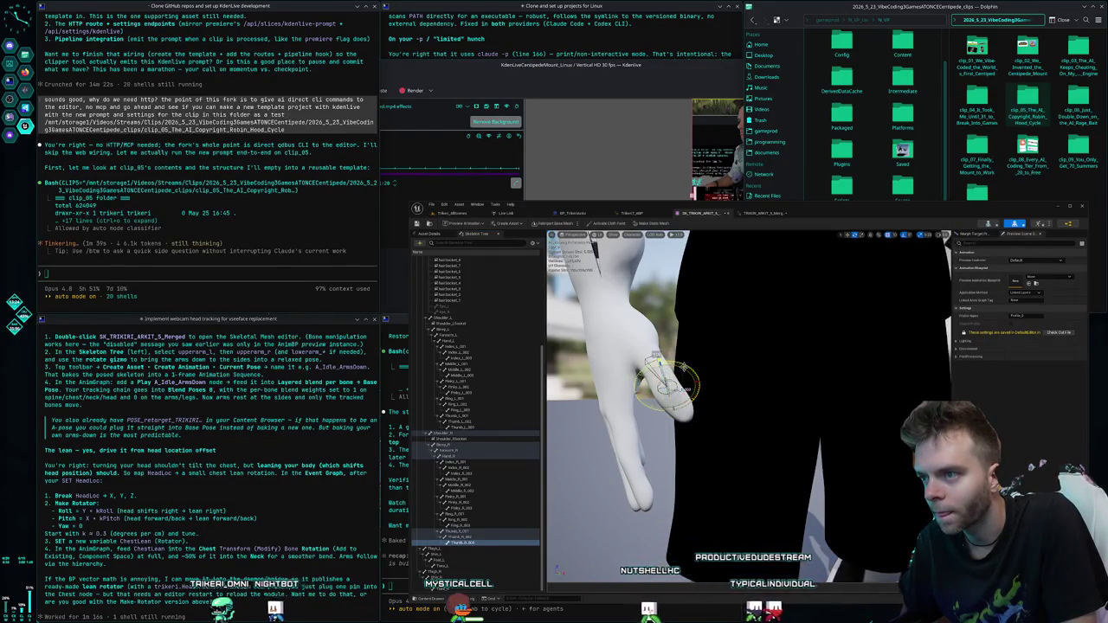
{"action": "mouse_move", "coordinate": [946, 251]}
{"action": "left_mouse_down"}
{"action": "mouse_move", "coordinate": [876, 398]}
{"action": "mouse_move", "coordinate": [844, 337]}
{"action": "mouse_move", "coordinate": [771, 354]}
{"action": "left_mouse_up"}
{"action": "left_click", "coordinate": [476, 420]}
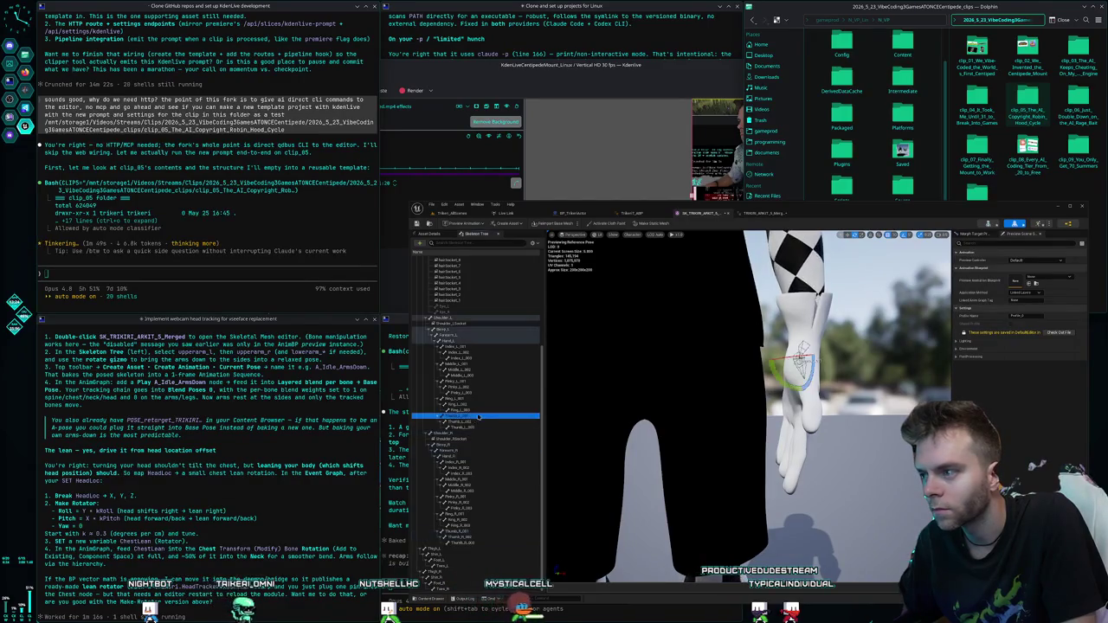
- Rotate the framed hand bone 10 degrees and adjust the thumb
{"action": "key", "text": "f"}
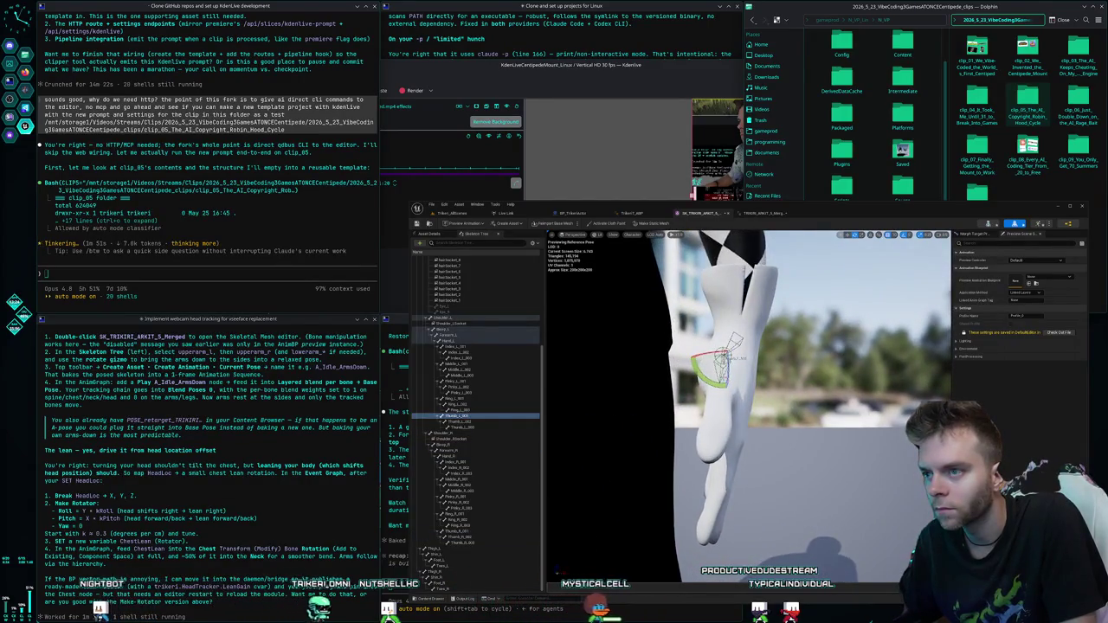
{"action": "mouse_move", "coordinate": [703, 372]}
{"action": "left_mouse_down"}
{"action": "mouse_move", "coordinate": [755, 352]}
{"action": "mouse_move", "coordinate": [727, 401]}
{"action": "mouse_move", "coordinate": [671, 394]}
{"action": "mouse_move", "coordinate": [568, 455]}
{"action": "left_mouse_up"}
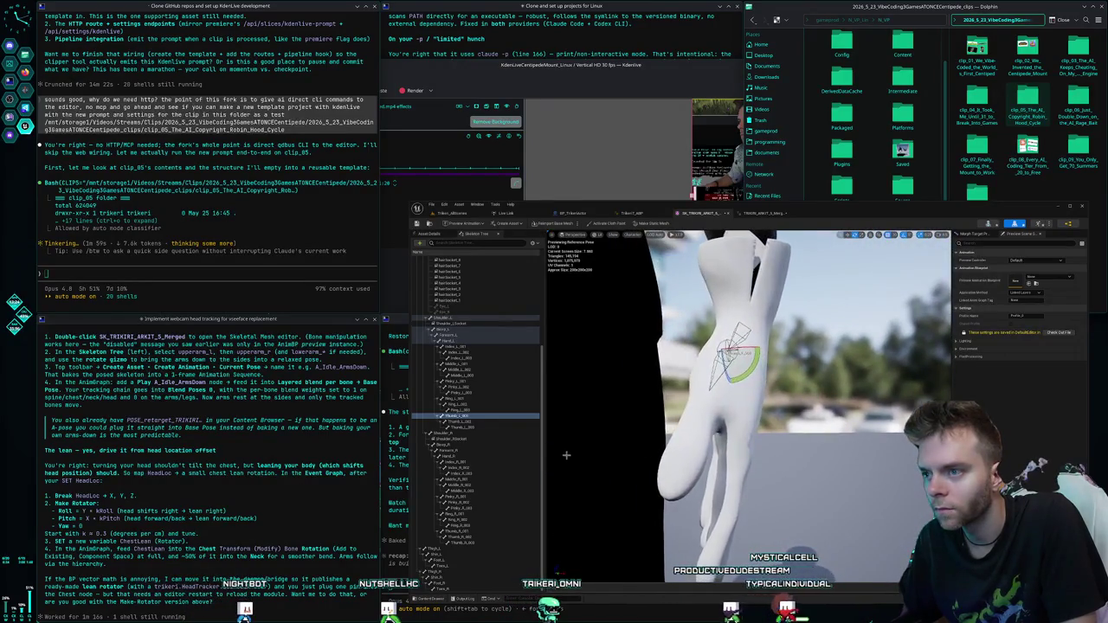
{"action": "left_click", "coordinate": [509, 421]}
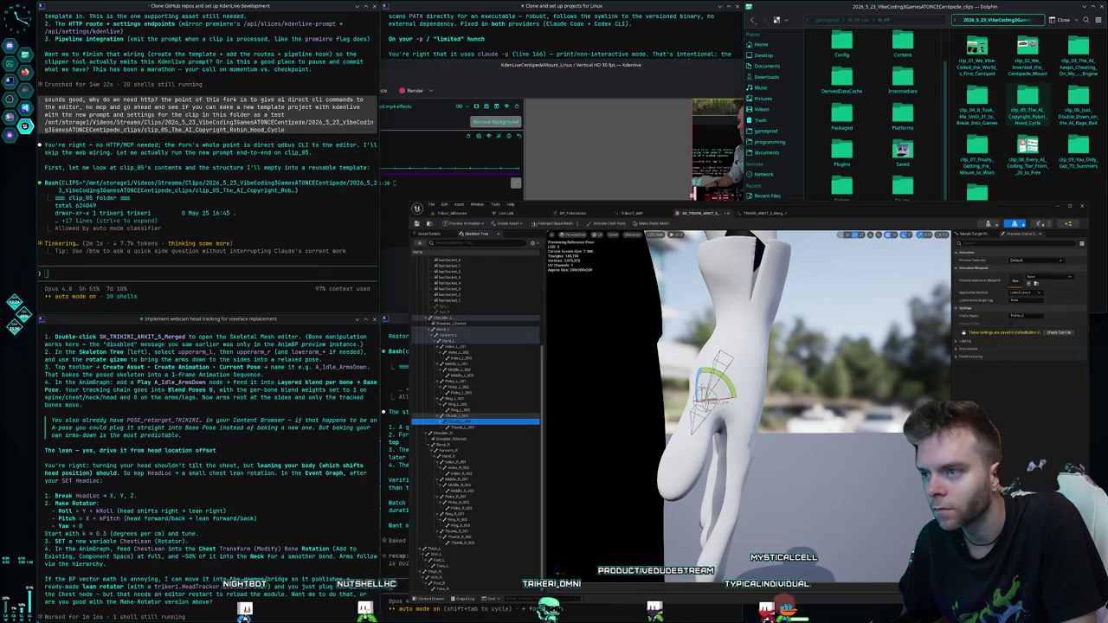
{"action": "left_click_drag", "start_coordinate": [677, 391], "coordinate": [687, 423]}
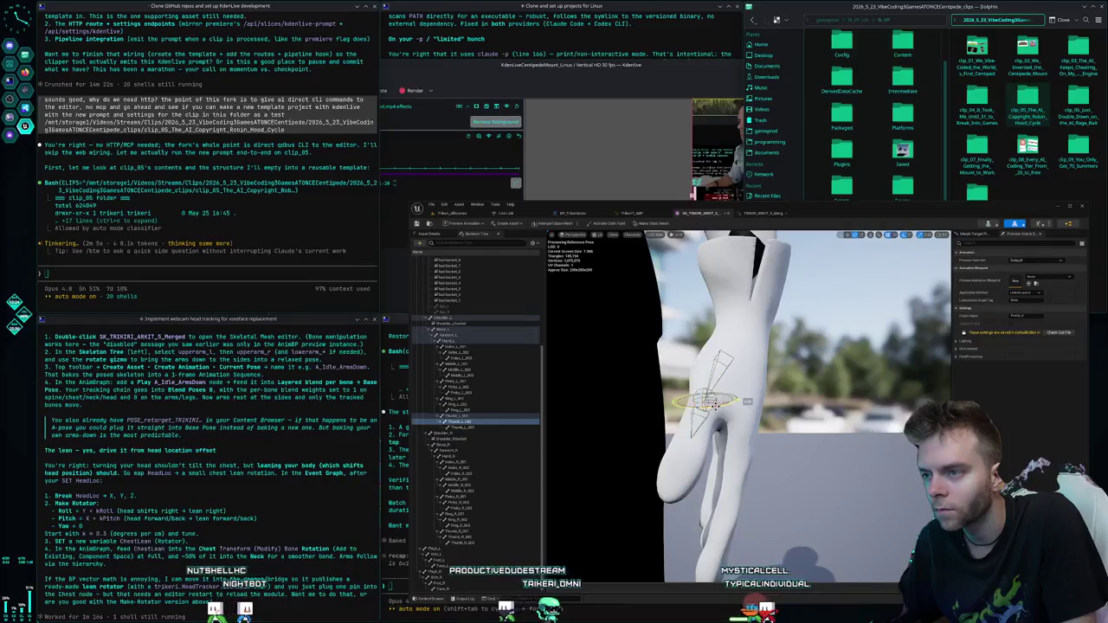
- Rotate another finger bone and the left thumb joint to relax it, then pull the view back
{"action": "left_click", "coordinate": [485, 427]}
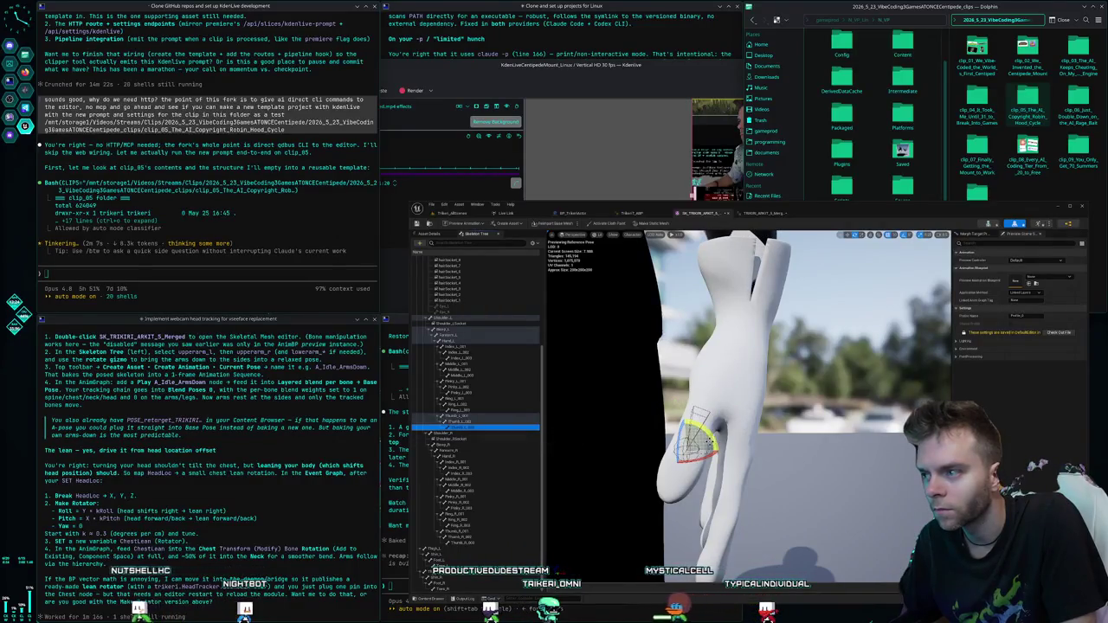
{"action": "left_click", "coordinate": [686, 452]}
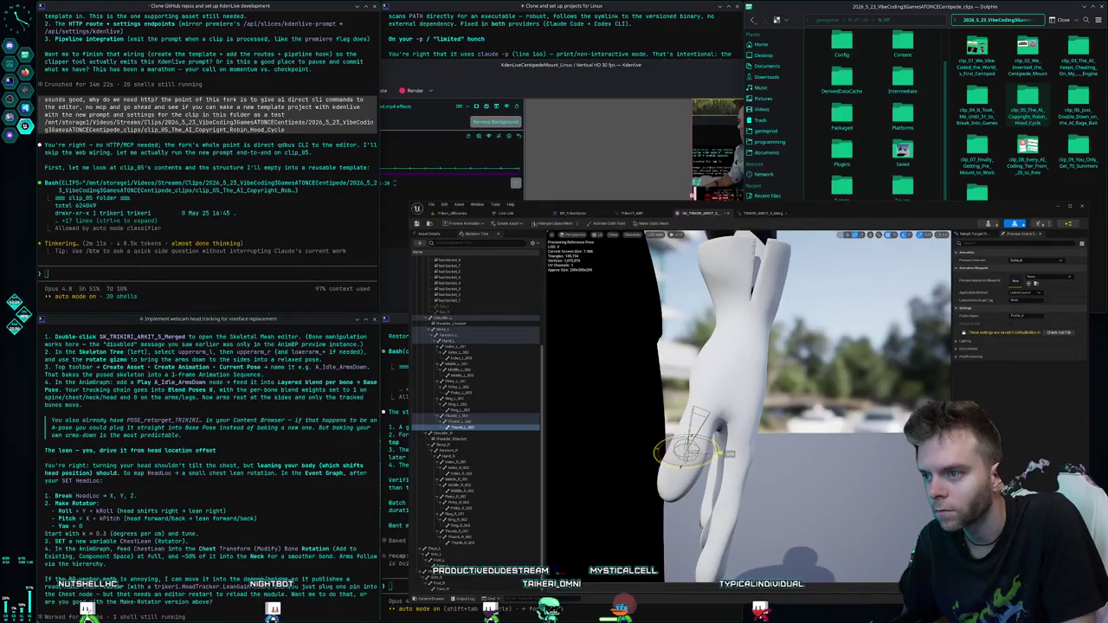
{"action": "left_click_drag", "start_coordinate": [687, 452], "coordinate": [598, 437]}
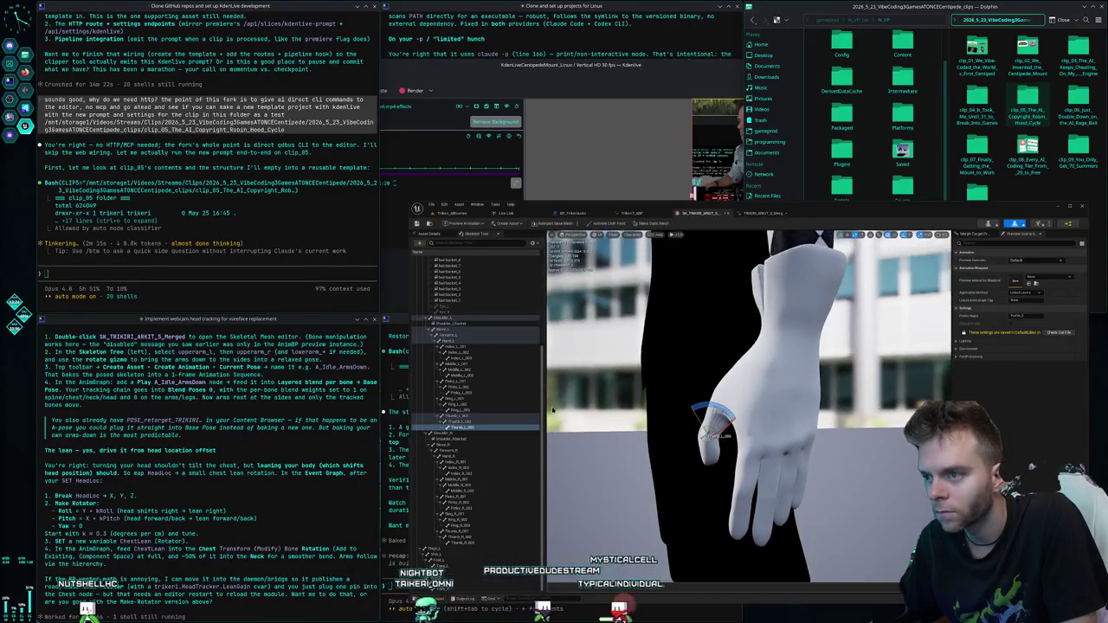
{"action": "left_click", "coordinate": [457, 422]}
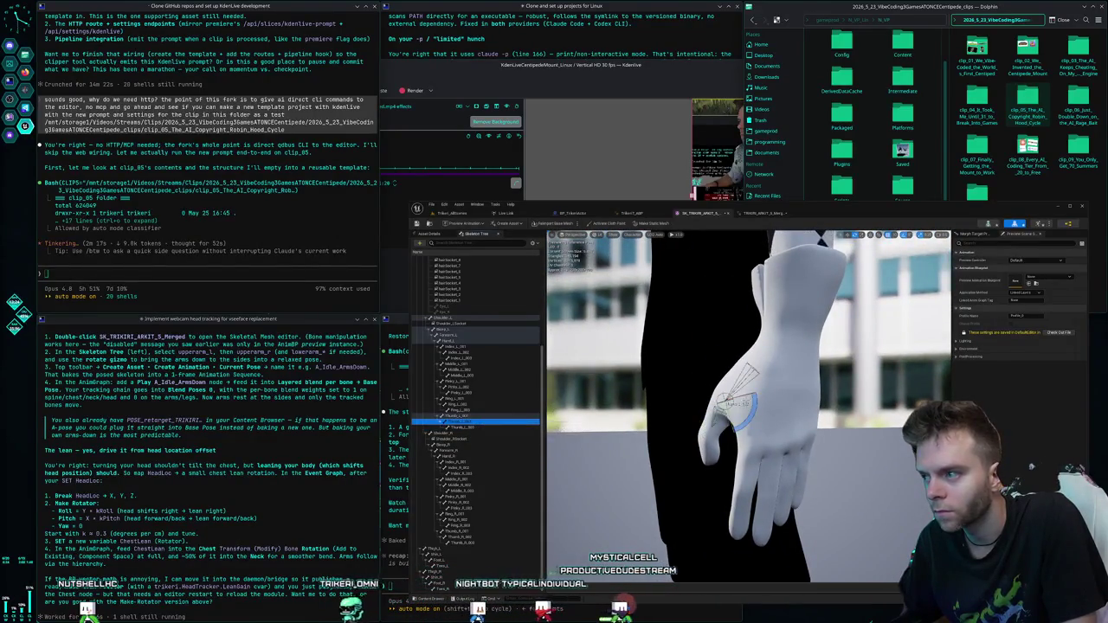
{"action": "left_click_drag", "start_coordinate": [746, 414], "coordinate": [736, 443]}
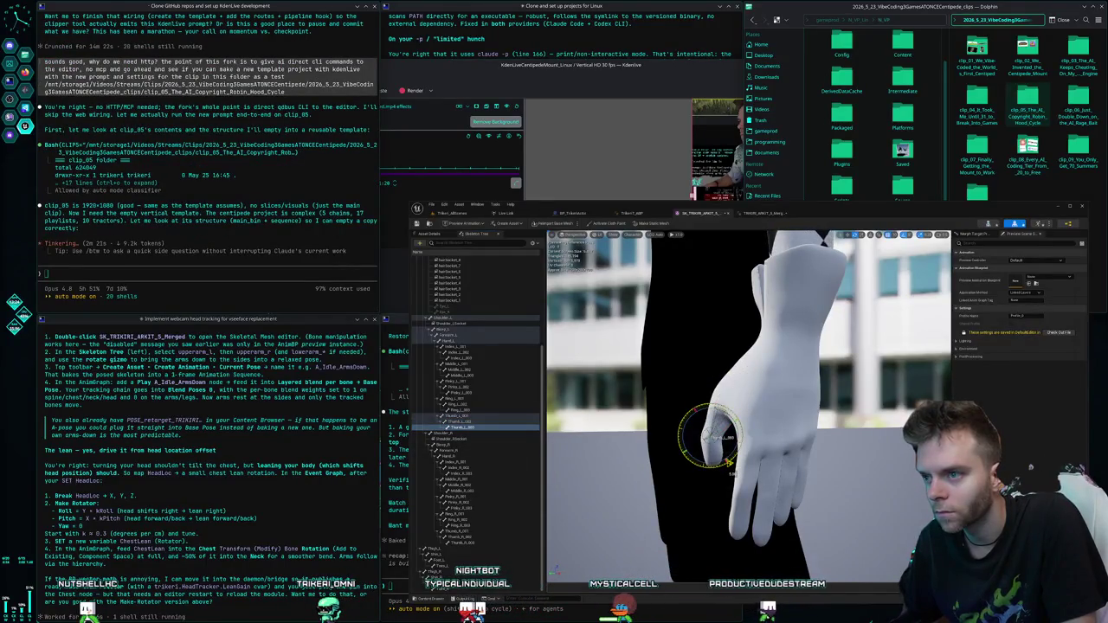
{"action": "mouse_move", "coordinate": [729, 462]}
{"action": "left_mouse_down"}
{"action": "mouse_move", "coordinate": [645, 438]}
{"action": "mouse_move", "coordinate": [693, 447]}
{"action": "left_mouse_up"}
- Frame the left hand and bend the Index_L_003 fingertip and Middle_L_002 joint
{"action": "left_click", "coordinate": [470, 345]}
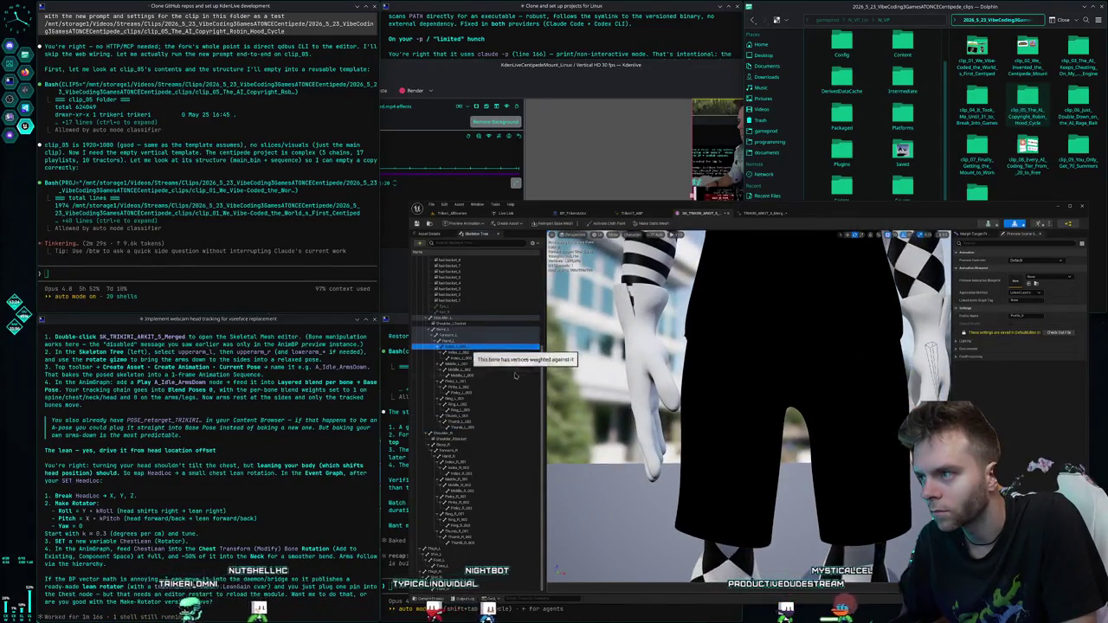
{"action": "key", "text": "f"}
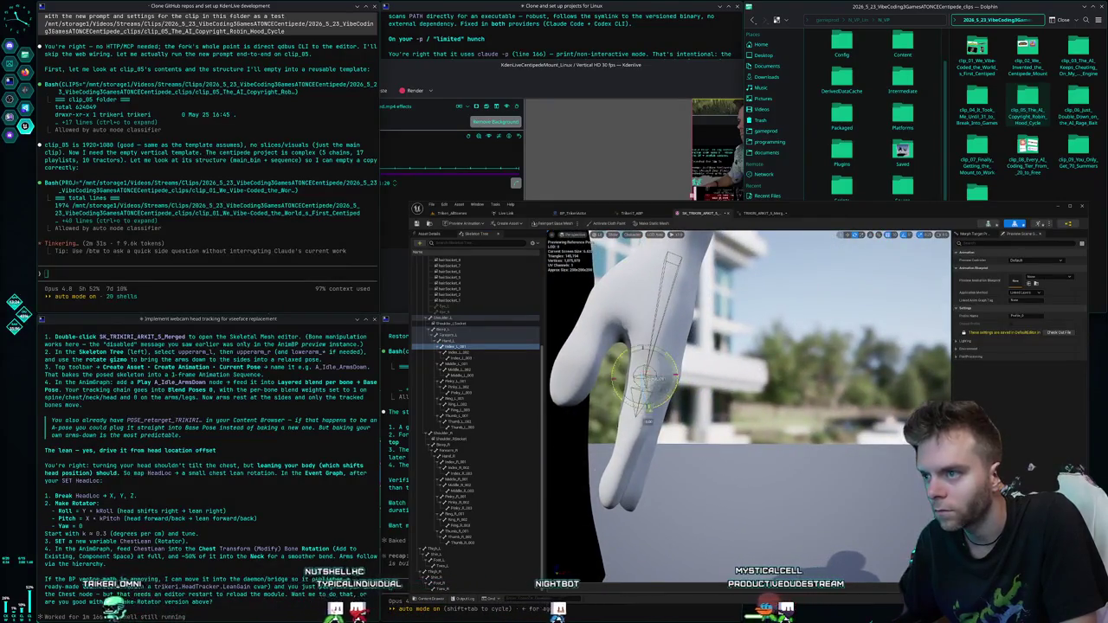
{"action": "left_click_drag", "start_coordinate": [675, 415], "coordinate": [762, 417]}
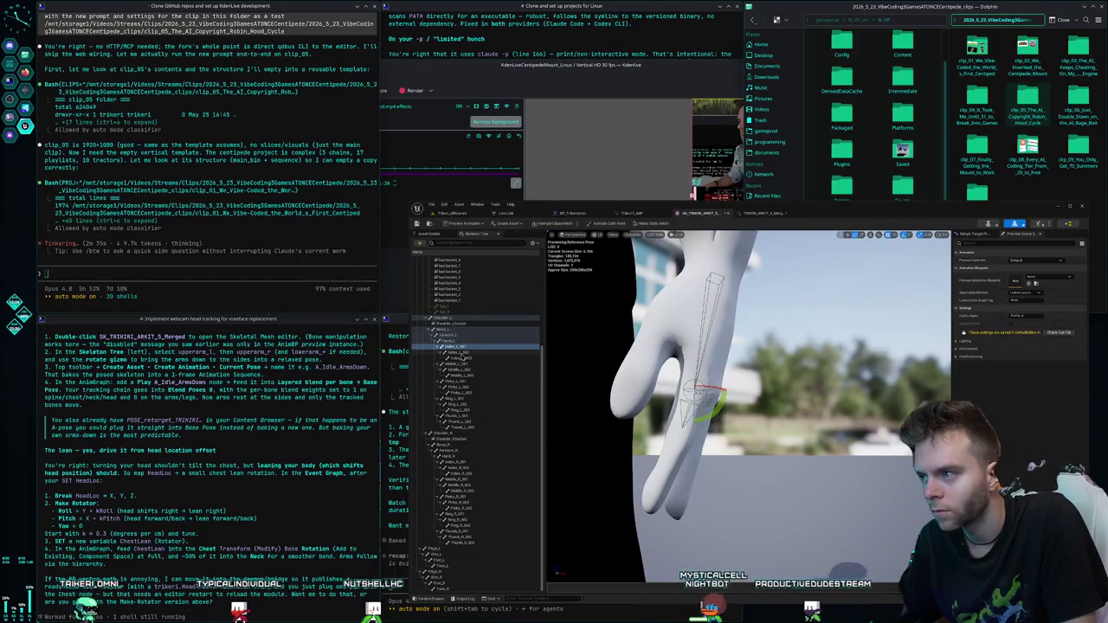
{"action": "left_click", "coordinate": [467, 353]}
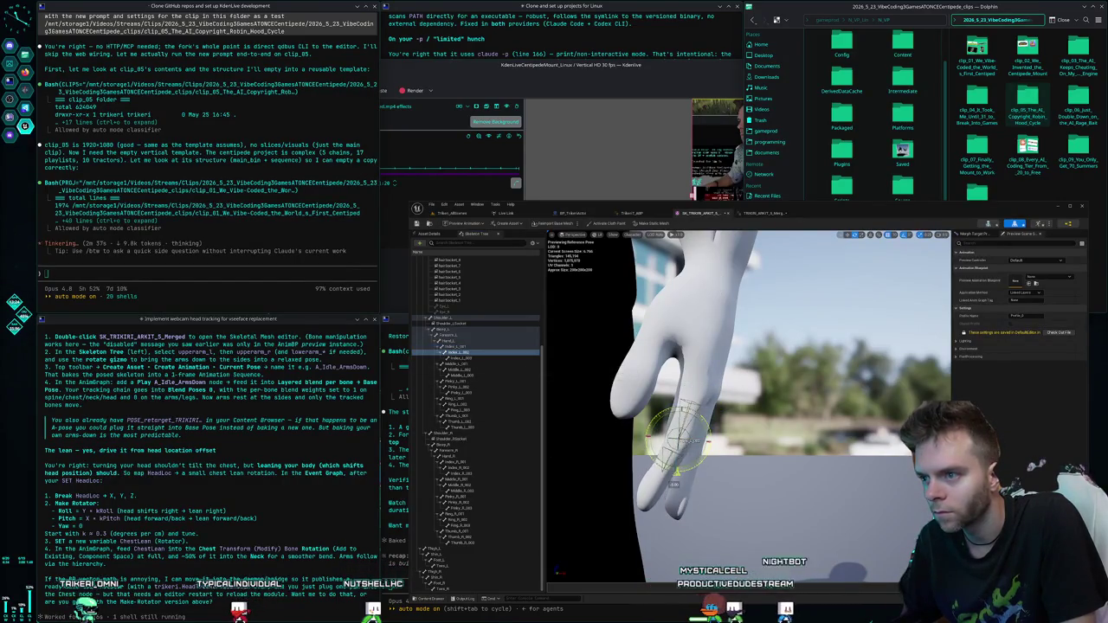
{"action": "left_click", "coordinate": [461, 357]}
{"action": "left_click_drag", "start_coordinate": [683, 472], "coordinate": [681, 474]}
{"action": "left_click", "coordinate": [457, 364]}
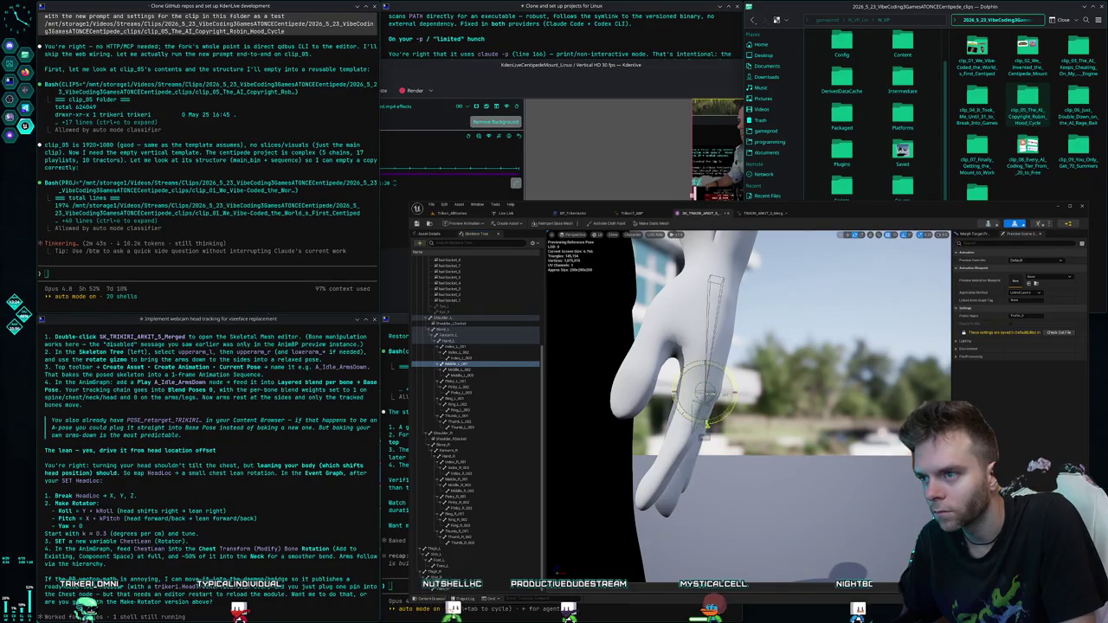
{"action": "left_click", "coordinate": [481, 370]}
{"action": "left_click_drag", "start_coordinate": [705, 461], "coordinate": [684, 477]}
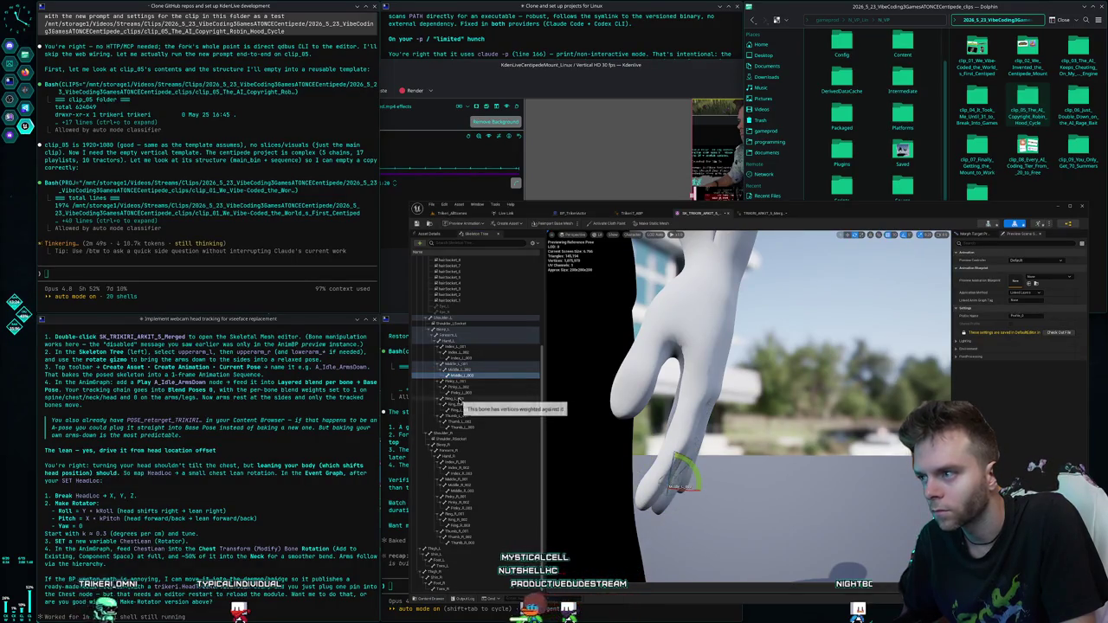
- Work through the Ring_L and Pinky_L joints of the left hand
{"action": "left_click", "coordinate": [453, 398]}
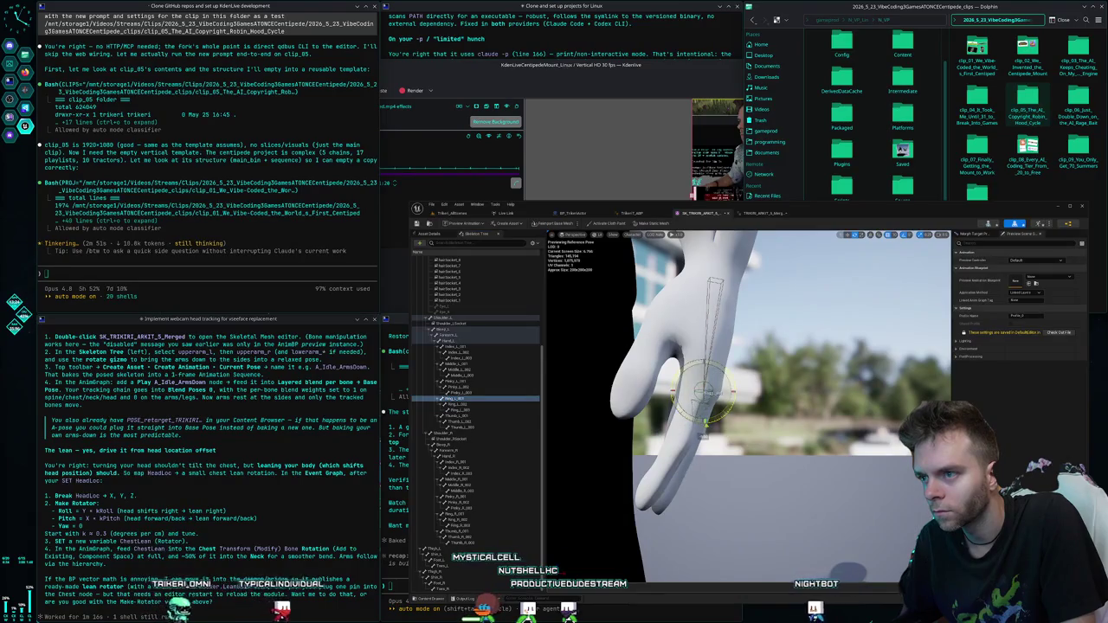
{"action": "left_click", "coordinate": [462, 404]}
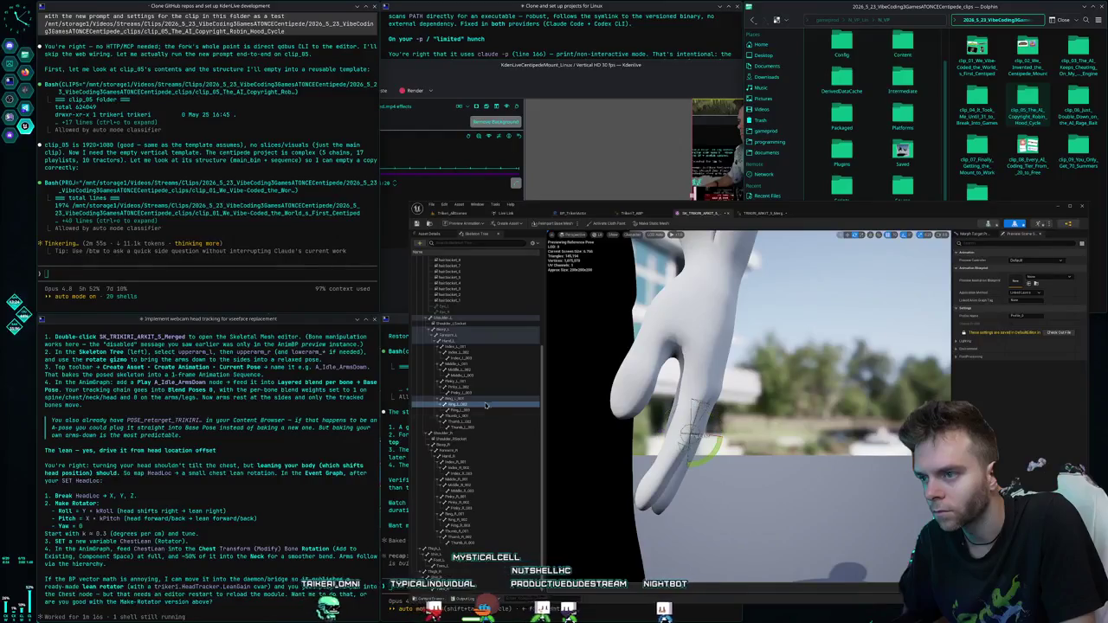
{"action": "left_click", "coordinate": [463, 409]}
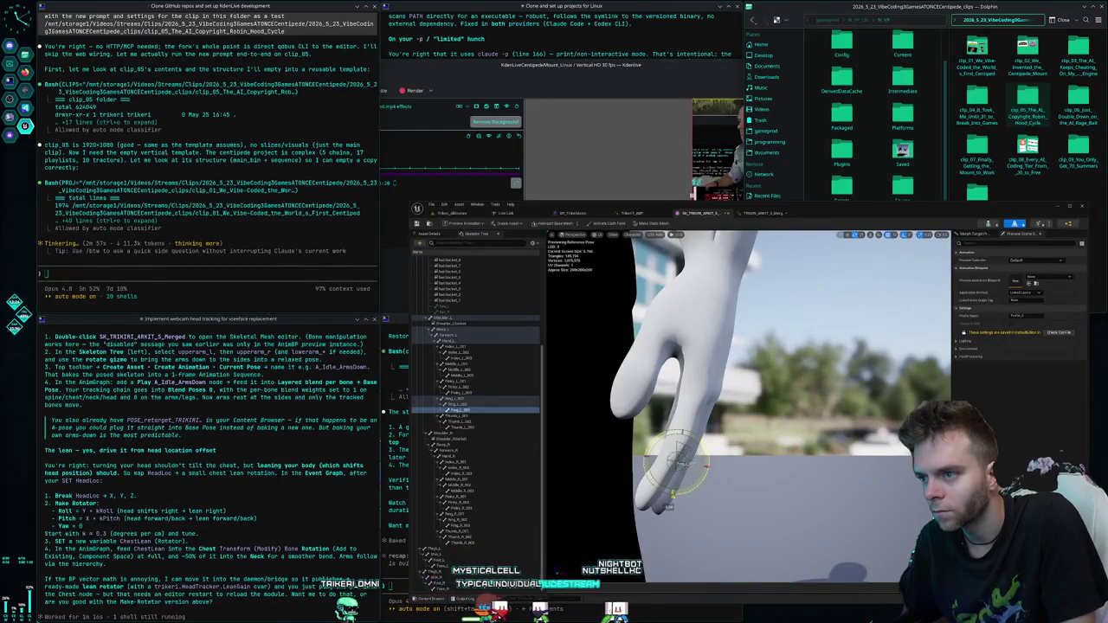
{"action": "left_click", "coordinate": [471, 398]}
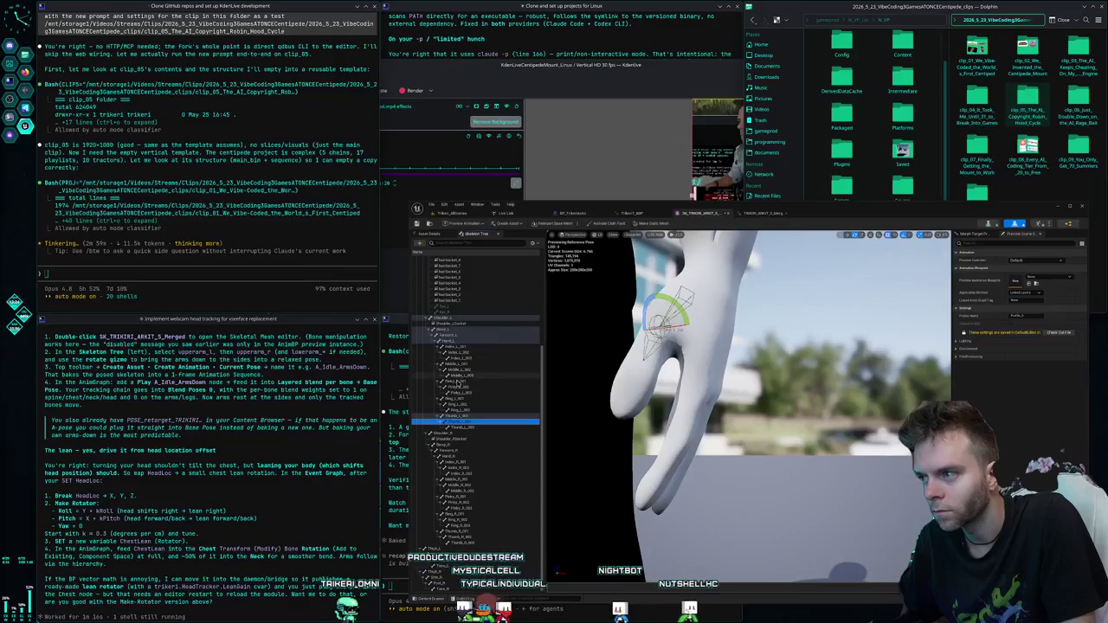
{"action": "left_click", "coordinate": [457, 381]}
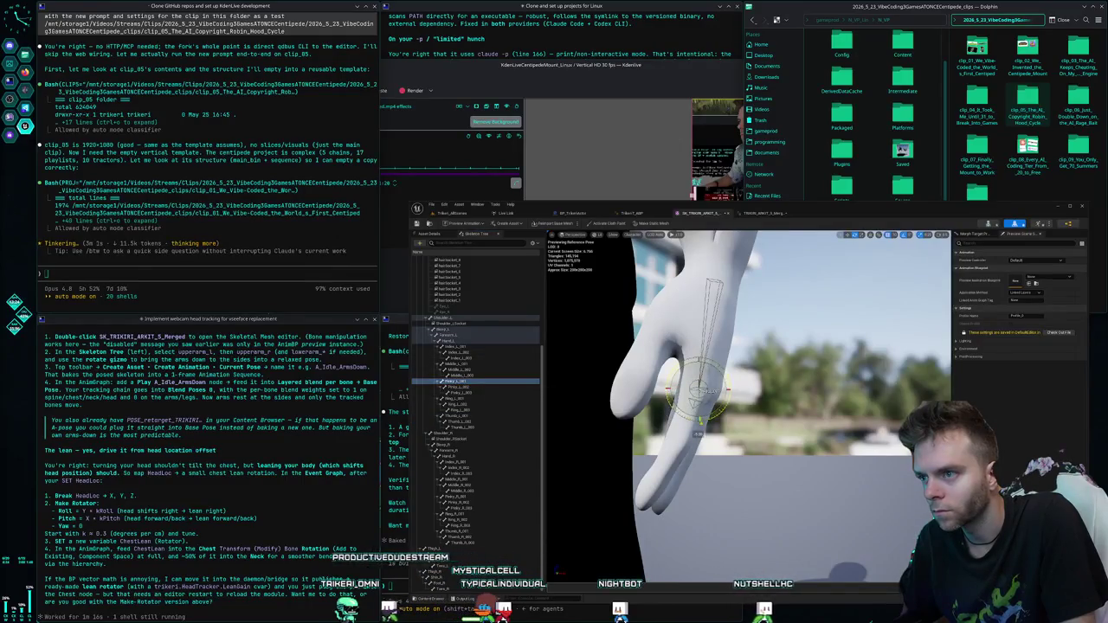
{"action": "left_click", "coordinate": [451, 387]}
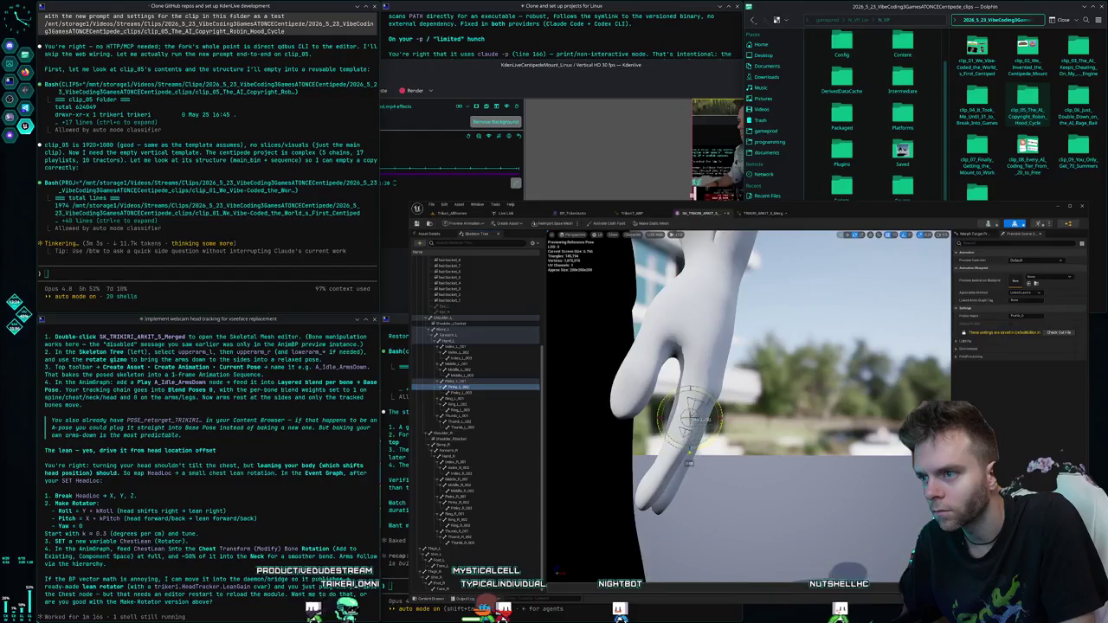
{"action": "left_click", "coordinate": [490, 395]}
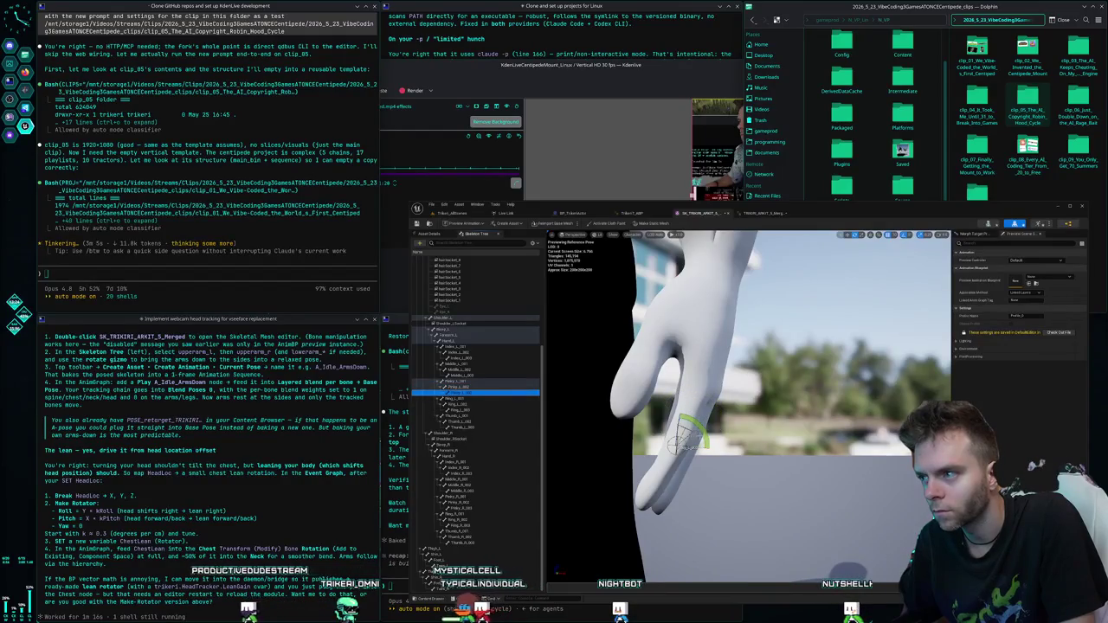
{"action": "left_click_drag", "start_coordinate": [745, 389], "coordinate": [623, 372]}
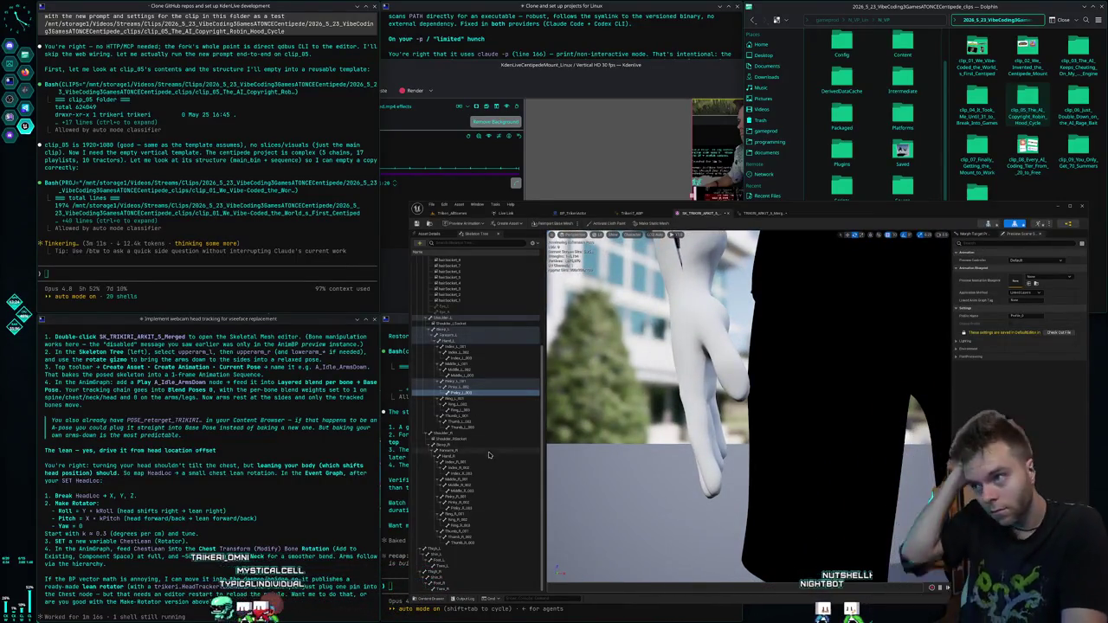
- Bend the first right-hand finger joint slightly and select the joints below it
{"action": "left_click", "coordinate": [460, 451]}
{"action": "left_click", "coordinate": [459, 462]}
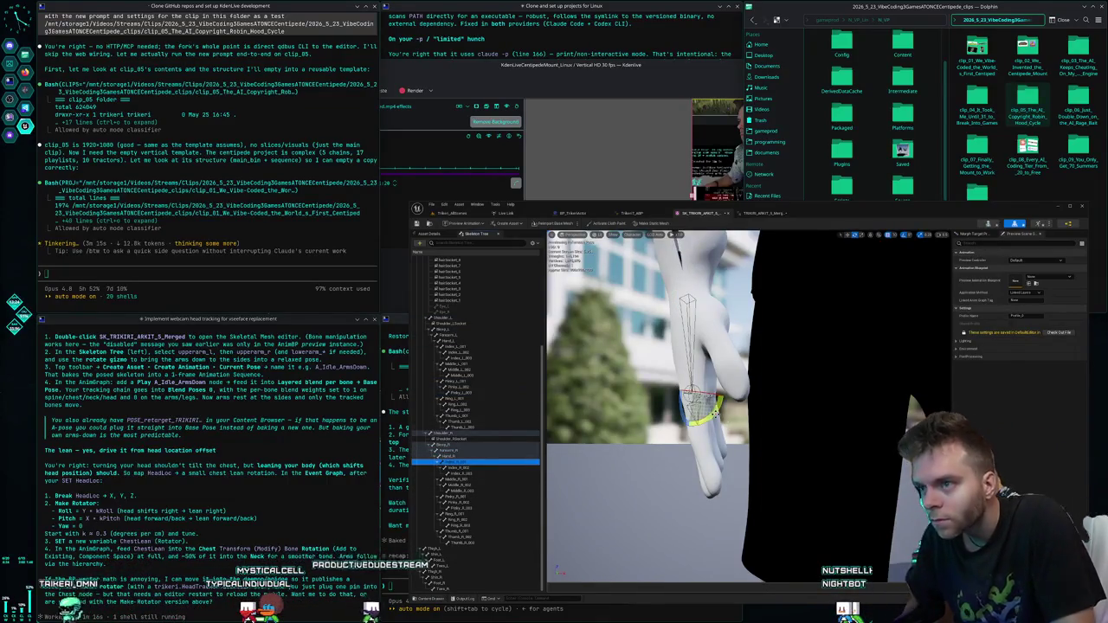
{"action": "left_click", "coordinate": [715, 413]}
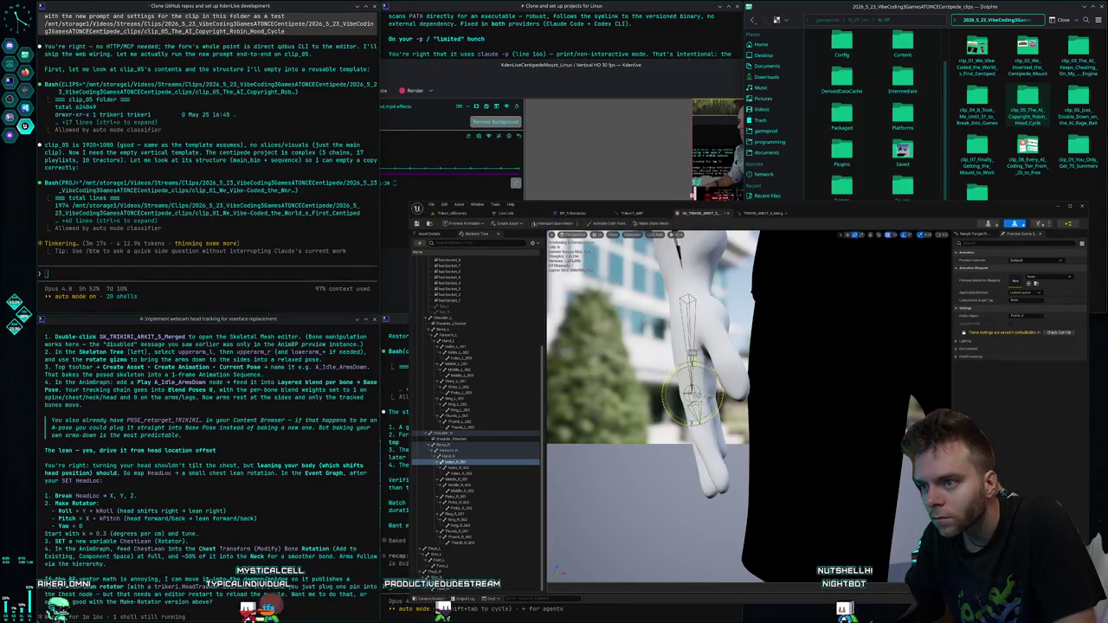
{"action": "left_click_drag", "start_coordinate": [715, 412], "coordinate": [681, 404]}
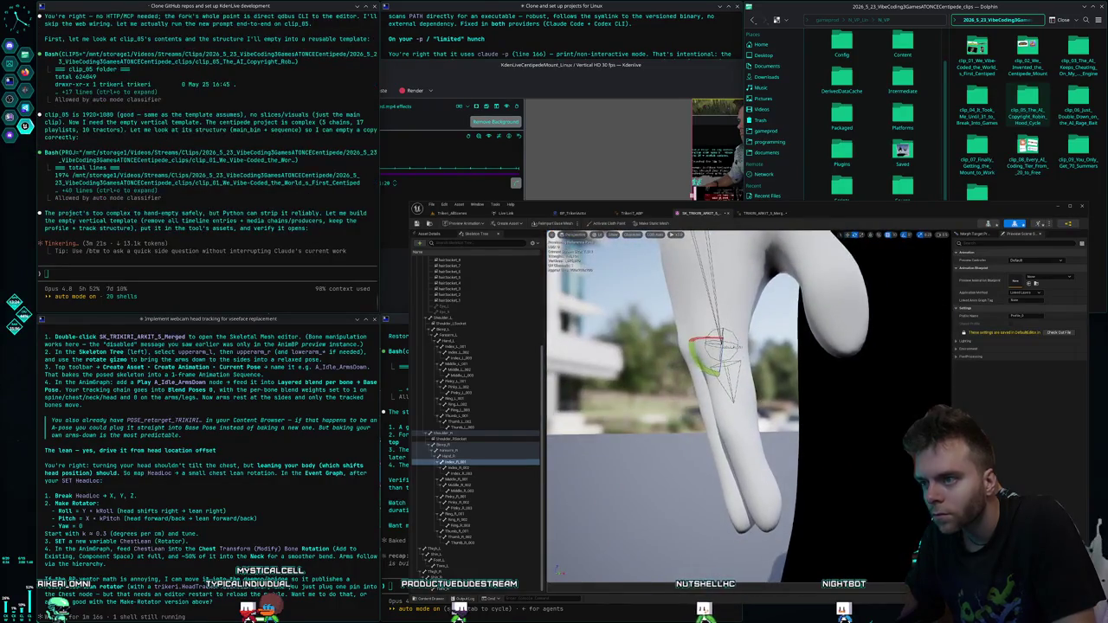
{"action": "left_click_drag", "start_coordinate": [694, 364], "coordinate": [700, 374]}
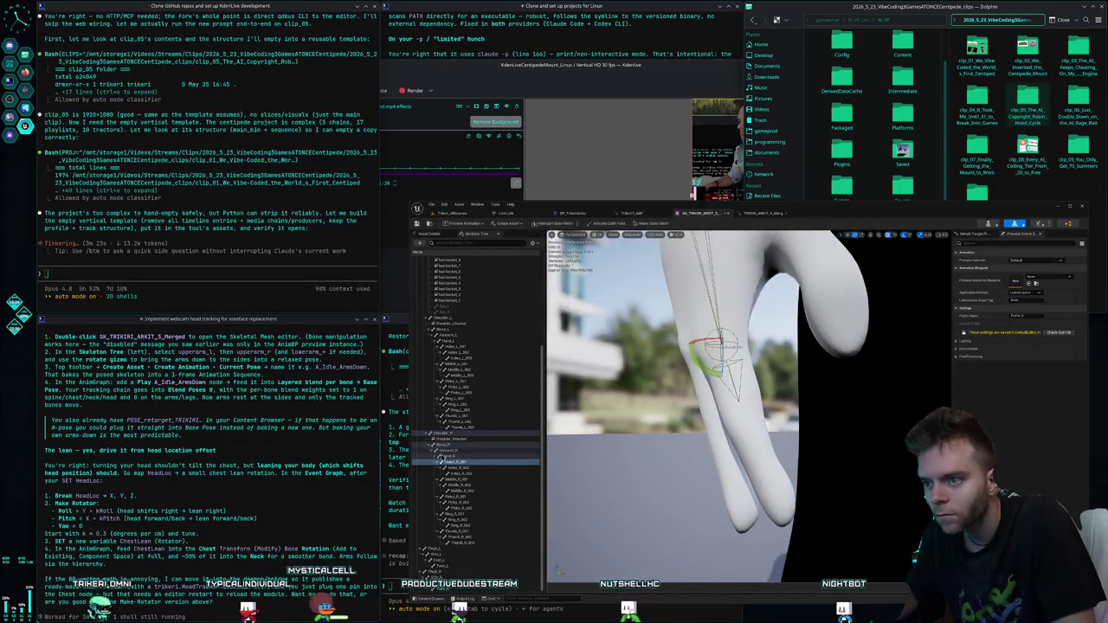
{"action": "left_click", "coordinate": [456, 468]}
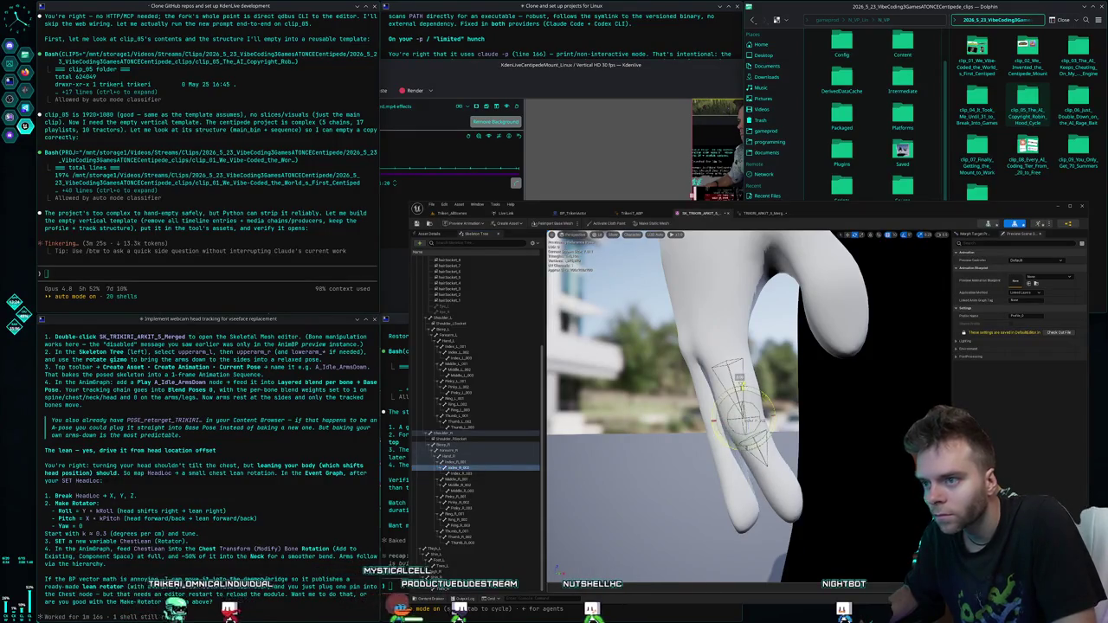
{"action": "left_click", "coordinate": [475, 474]}
{"action": "left_click", "coordinate": [472, 481]}
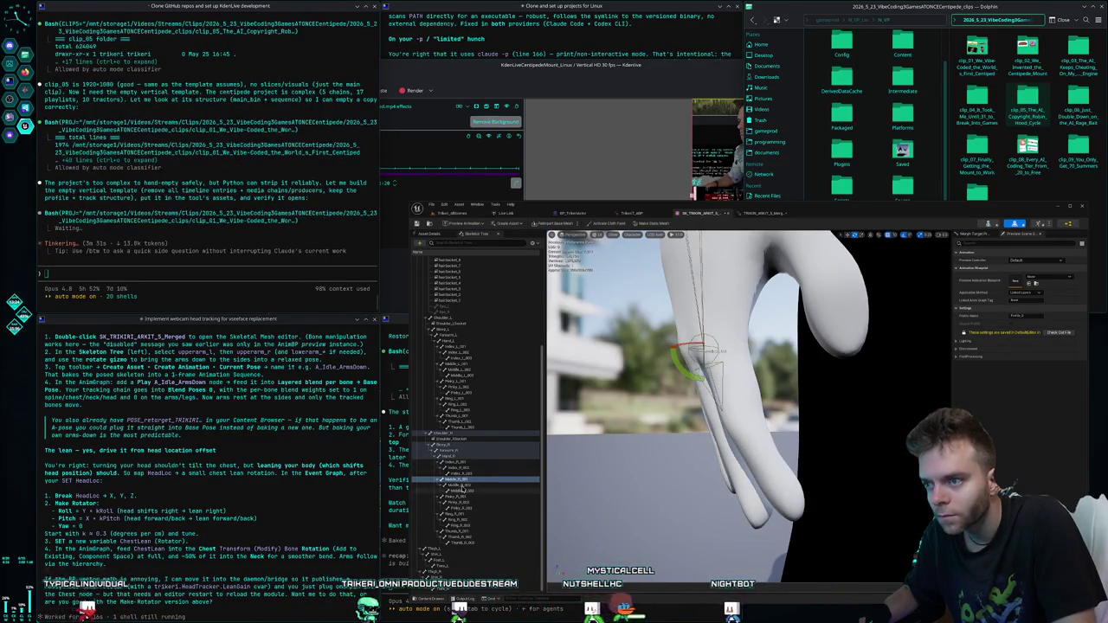
- Curl the Ring_R_01, Ring_R_02 and pinky joints, then view the whole character
{"action": "left_click", "coordinate": [461, 484]}
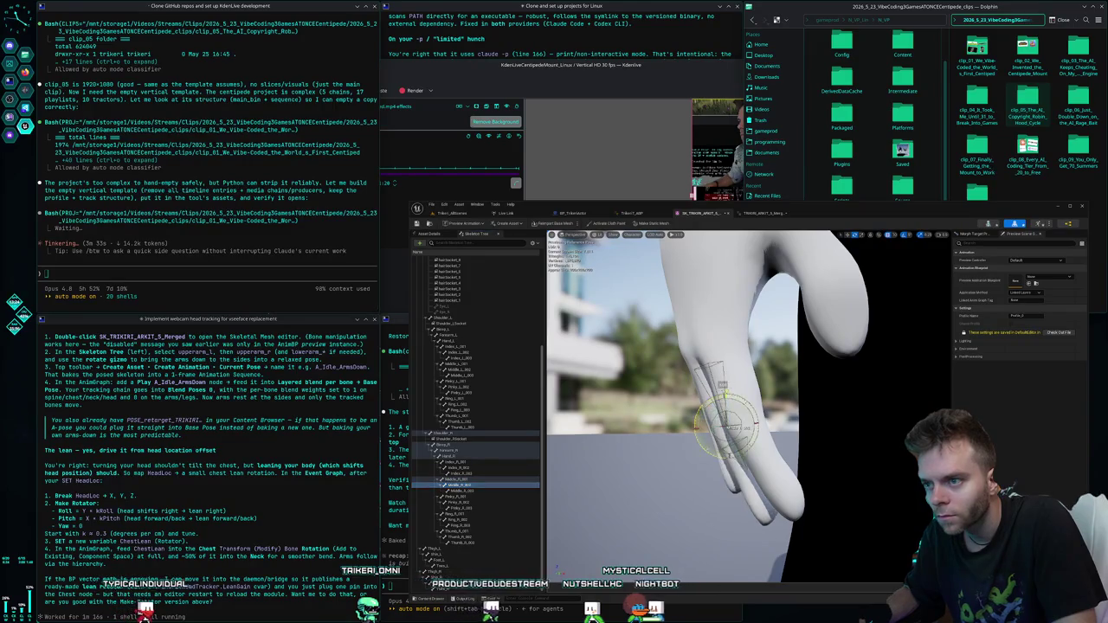
{"action": "left_click", "coordinate": [464, 490]}
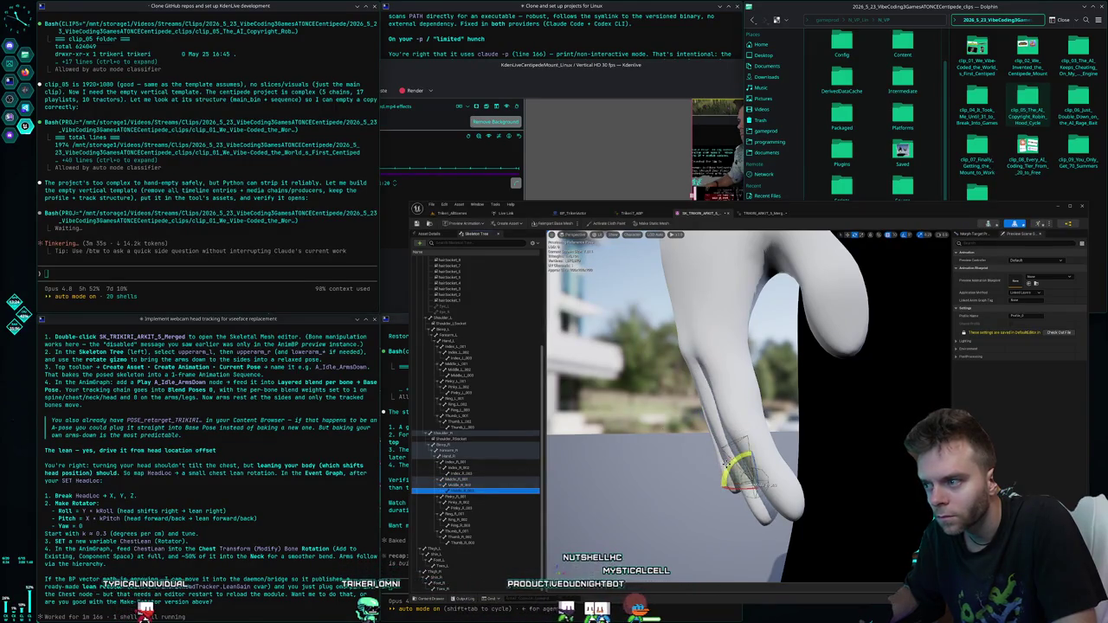
{"action": "left_click", "coordinate": [454, 514]}
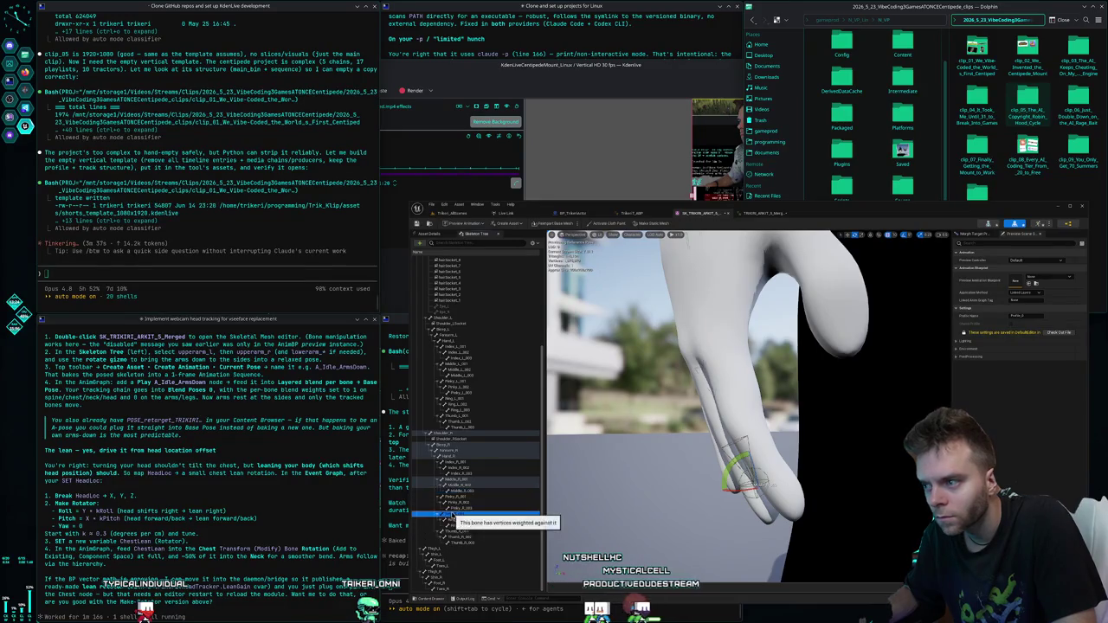
{"action": "left_click", "coordinate": [704, 351]}
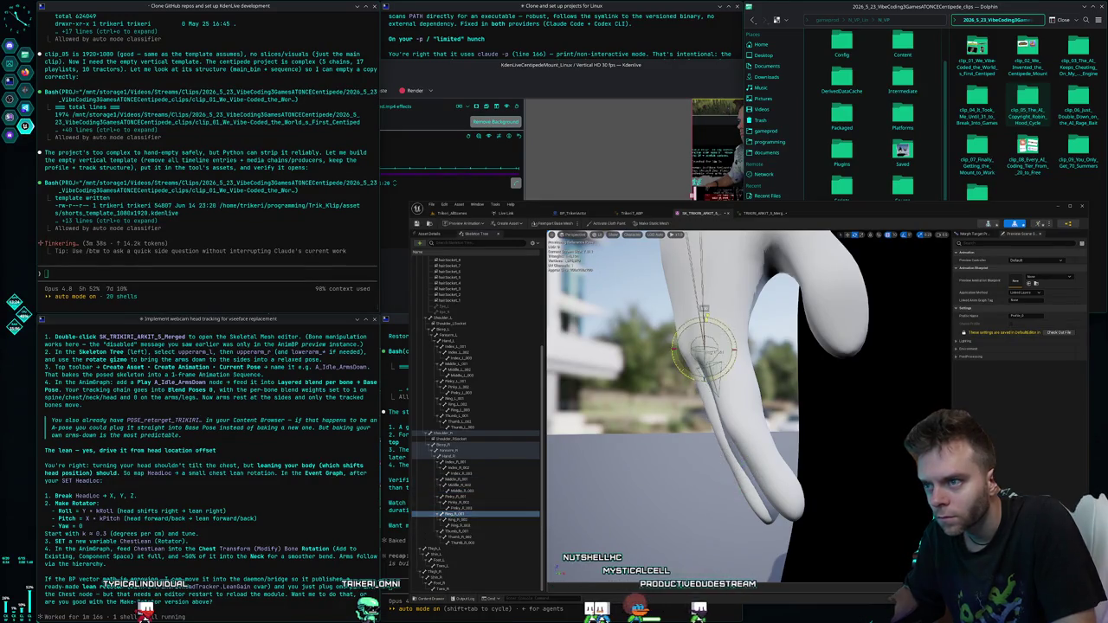
{"action": "left_click", "coordinate": [464, 521]}
{"action": "left_click", "coordinate": [707, 427]}
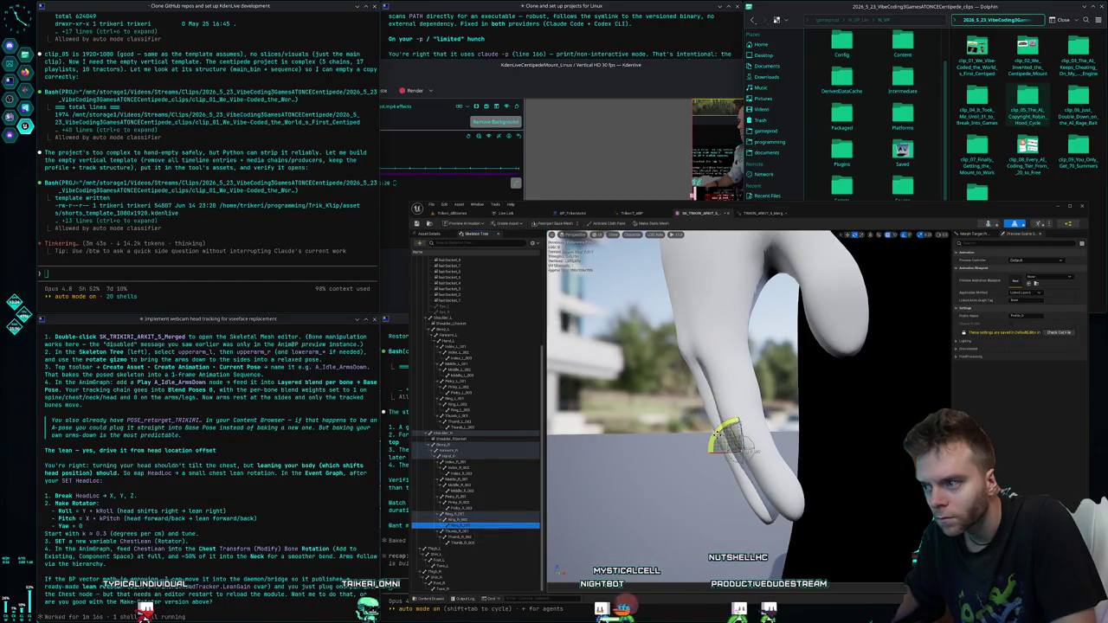
{"action": "left_click", "coordinate": [754, 450]}
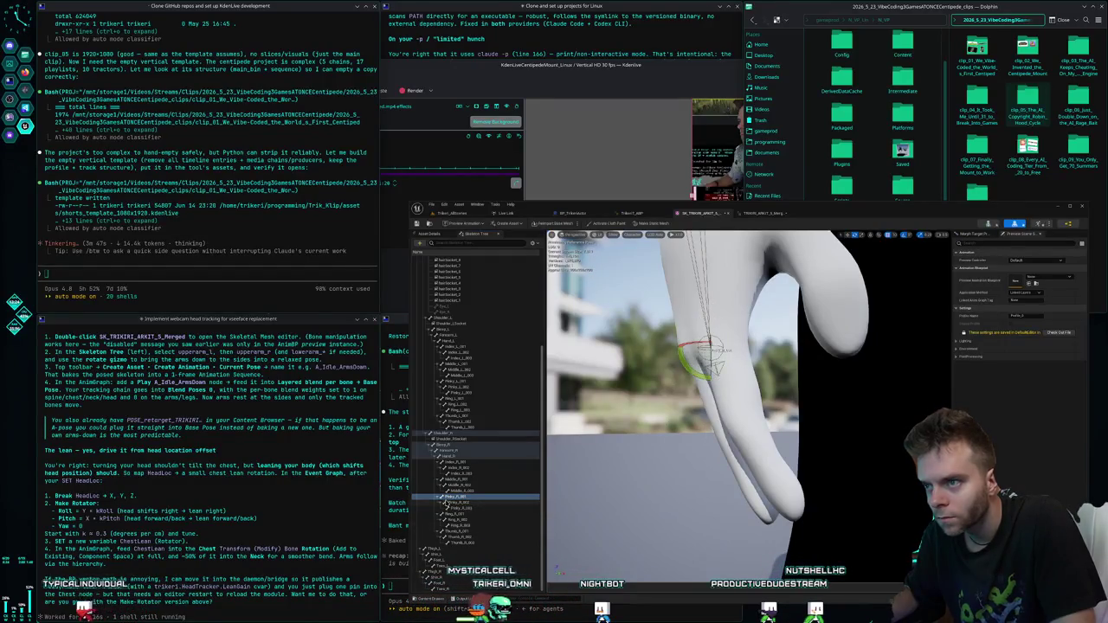
{"action": "left_click", "coordinate": [718, 390]}
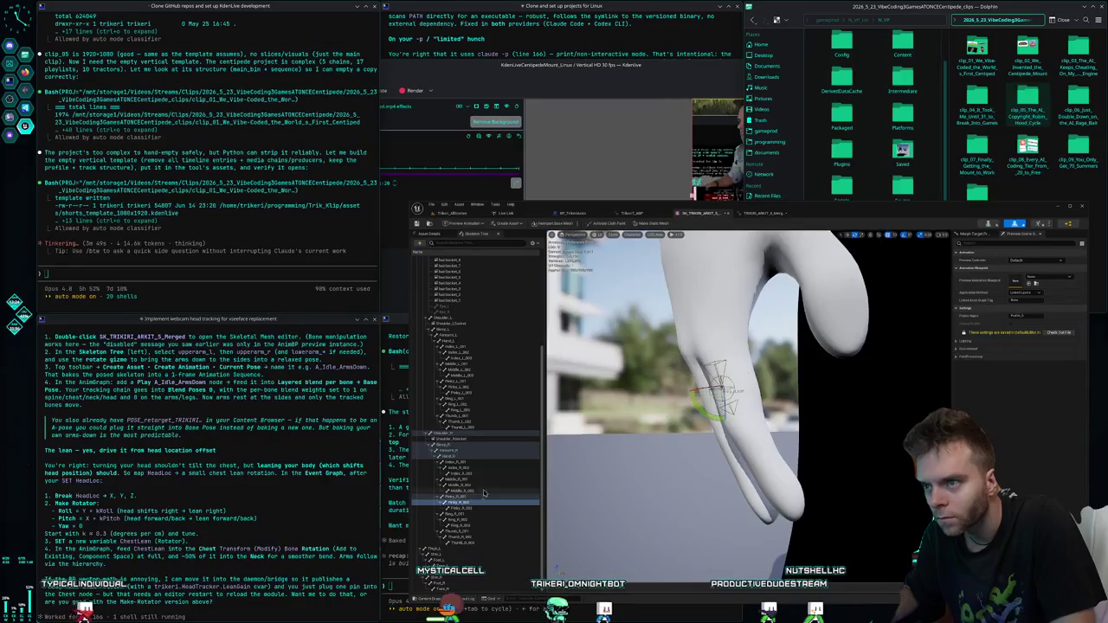
{"action": "key", "text": "Down"}
{"action": "left_click", "coordinate": [707, 417]}
{"action": "mouse_move", "coordinate": [697, 428]}
{"action": "left_mouse_down"}
{"action": "mouse_move", "coordinate": [684, 471]}
{"action": "mouse_move", "coordinate": [718, 475]}
{"action": "mouse_move", "coordinate": [728, 502]}
{"action": "left_mouse_up"}
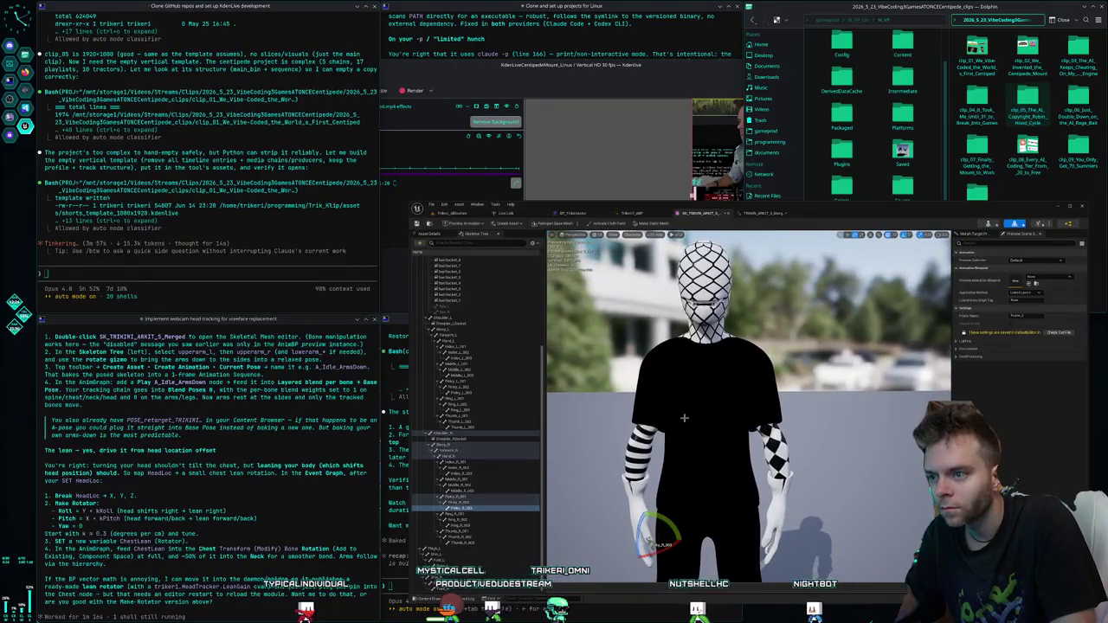
- Create an animation from the current pose named Trikeri7_IdlePose, overwriting the existing asset
{"action": "left_click", "coordinate": [520, 224]}
{"action": "mouse_move", "coordinate": [537, 245]}
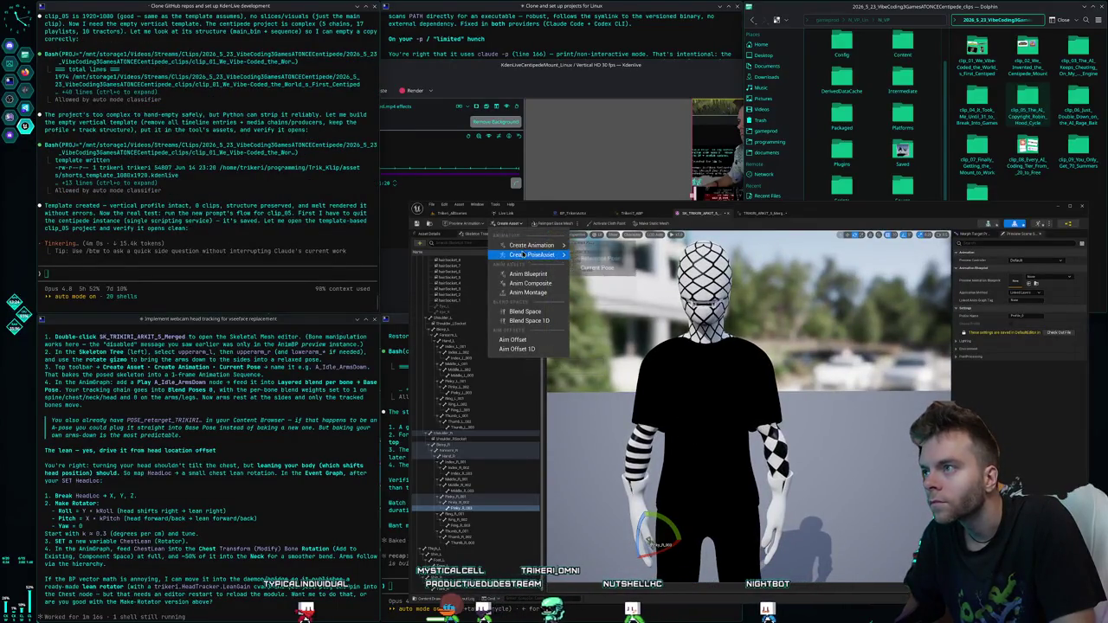
{"action": "left_click", "coordinate": [605, 272]}
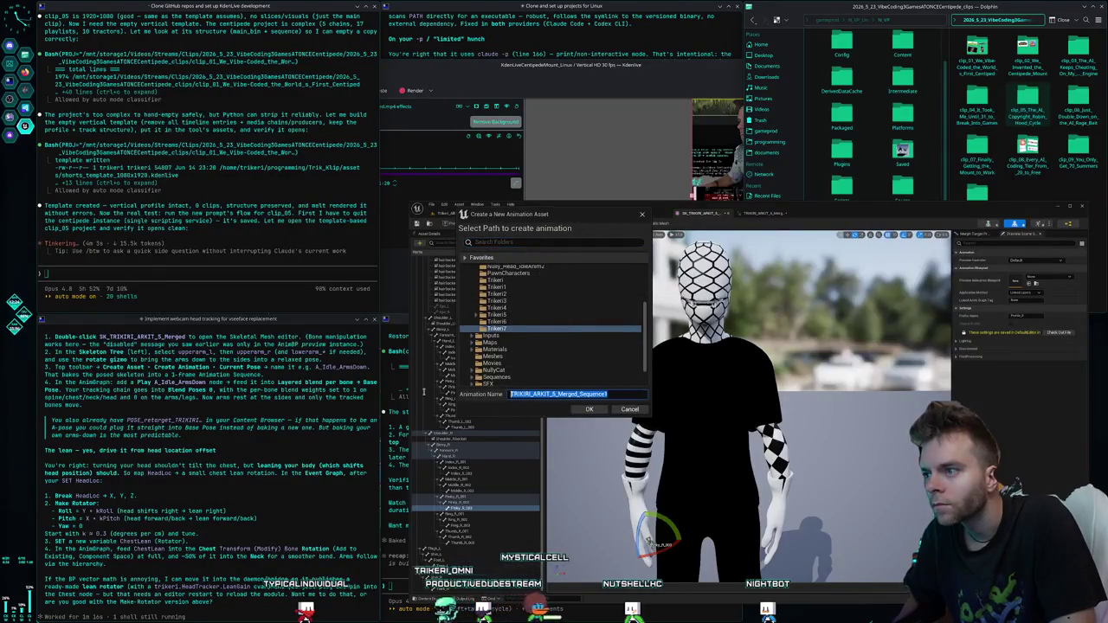
{"action": "type", "text": "Trik"}
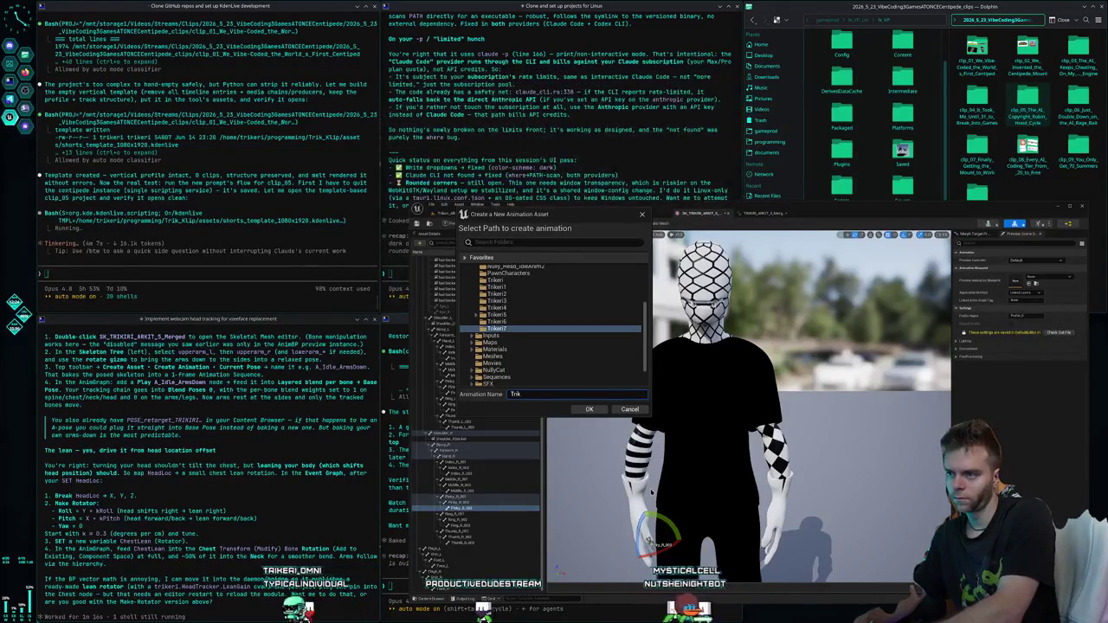
{"action": "type", "text": "eri7_Idle"}
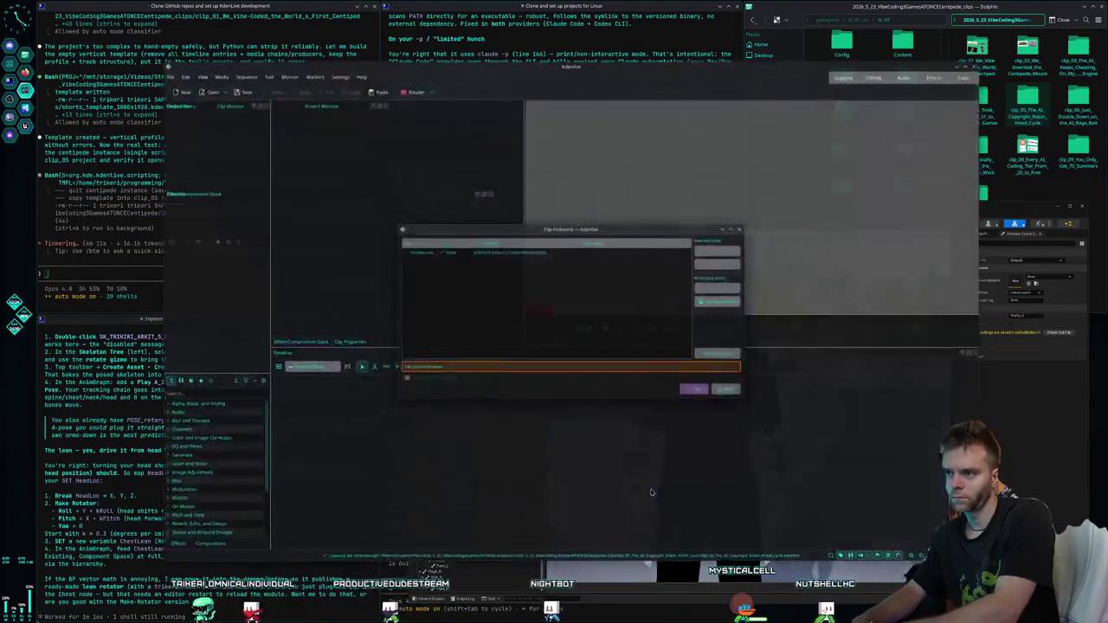
{"action": "type", "text": "Post"}
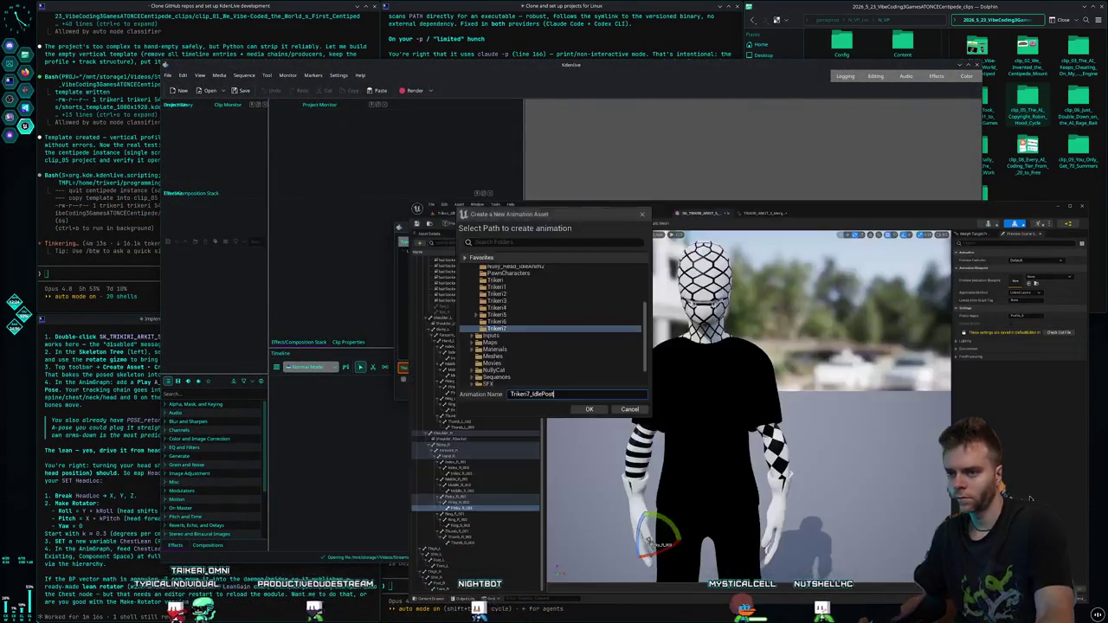
{"action": "key", "text": "BackSpace"}
{"action": "type", "text": "e"}
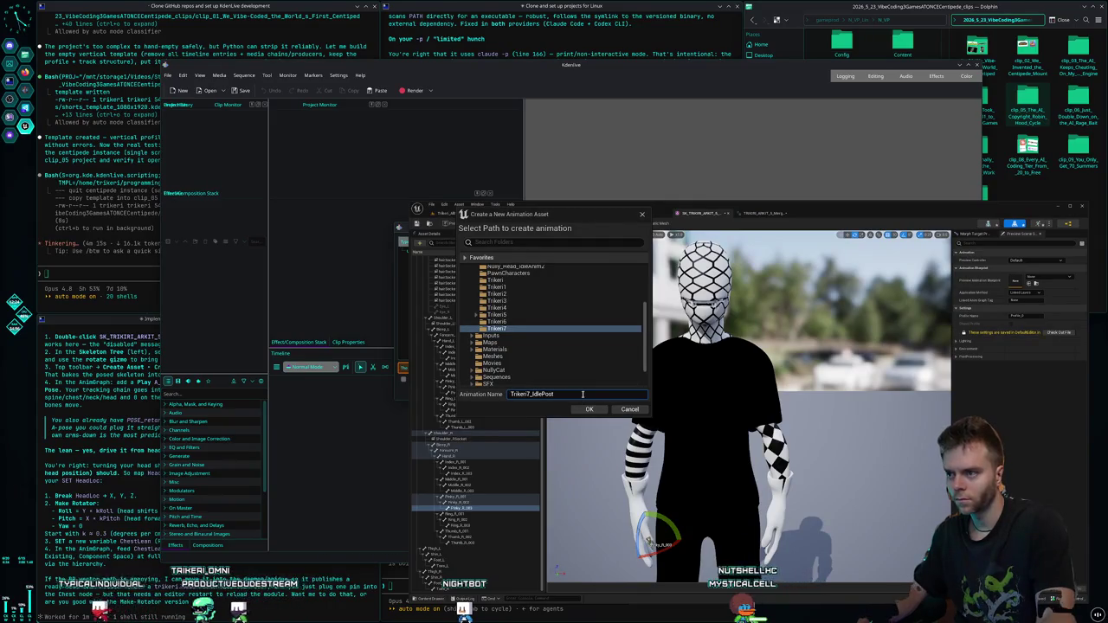
{"action": "left_click", "coordinate": [588, 411]}
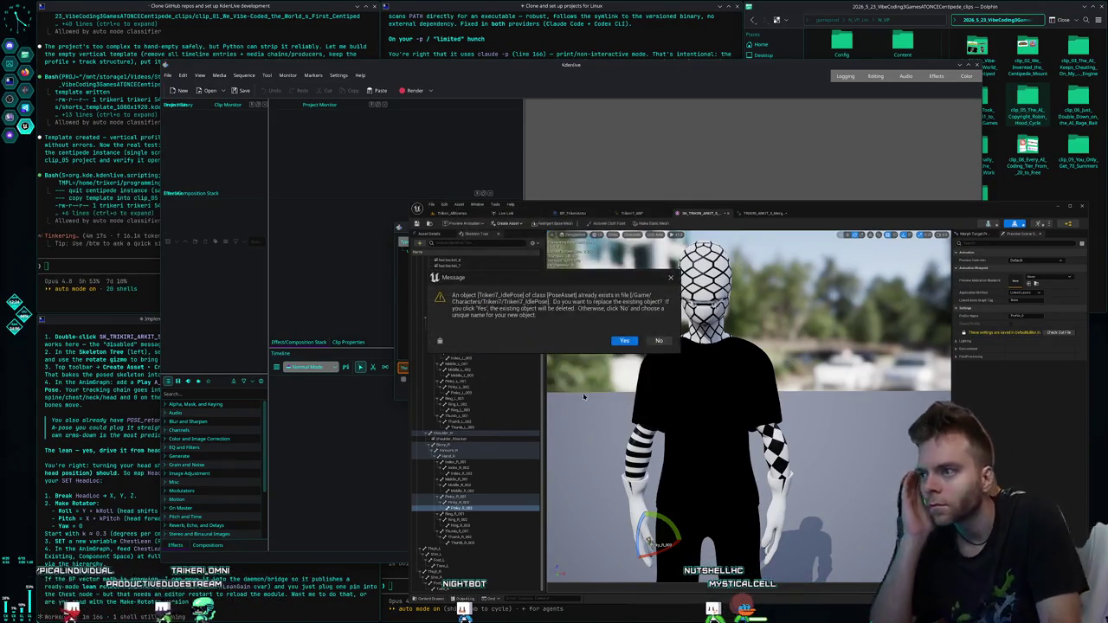
{"action": "left_click", "coordinate": [622, 342]}
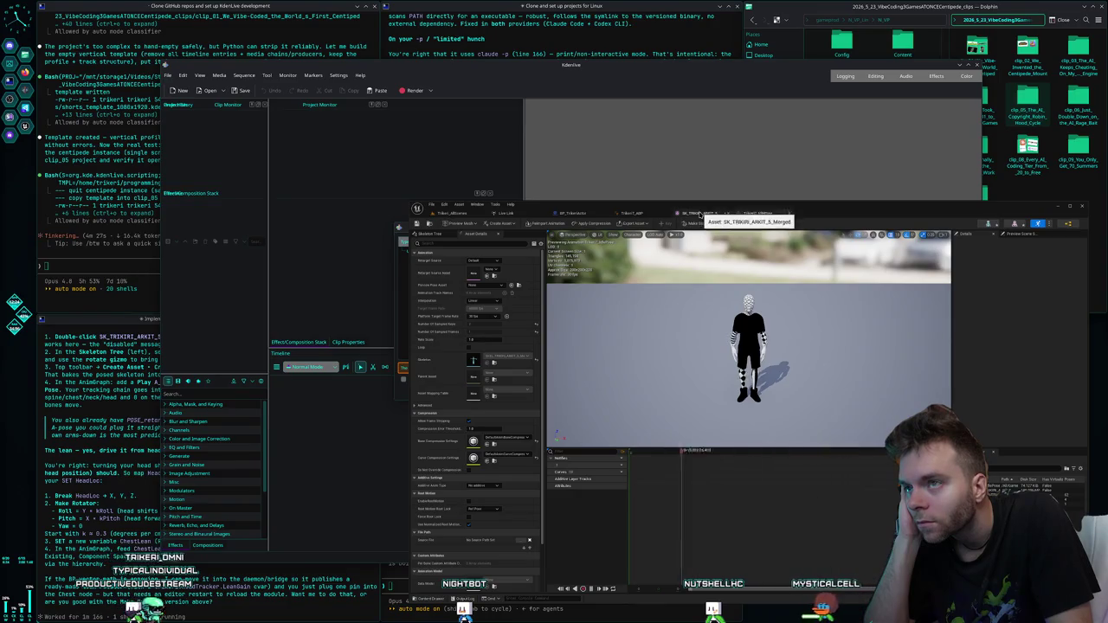
- Delete the old Merged_Sequence node in the animation blueprint's AnimGraph
{"action": "left_click", "coordinate": [700, 214]}
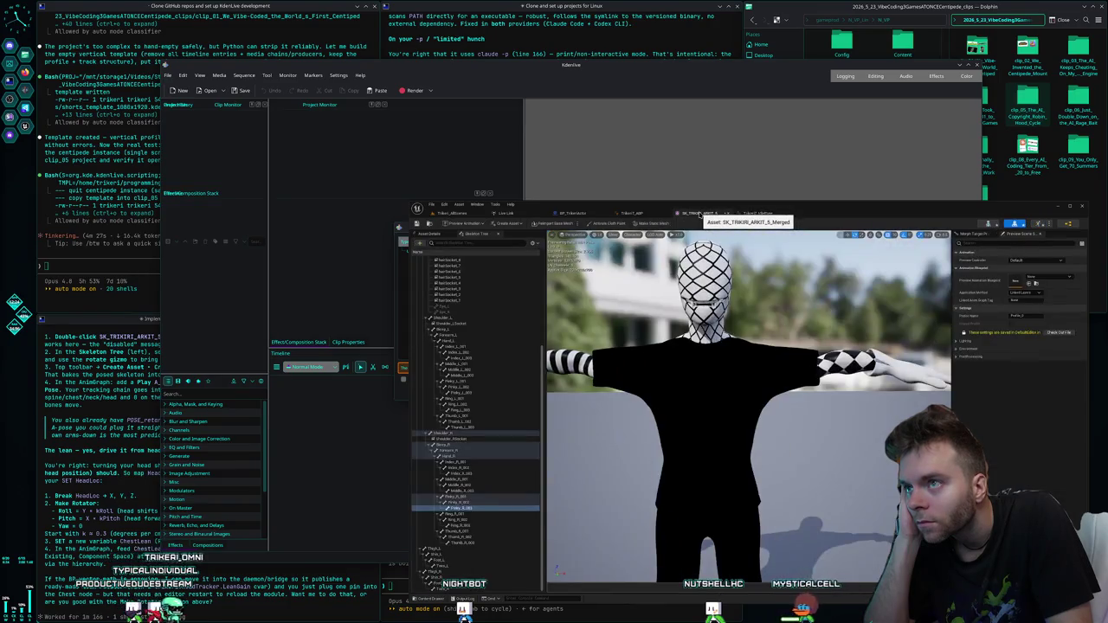
{"action": "left_click", "coordinate": [630, 213]}
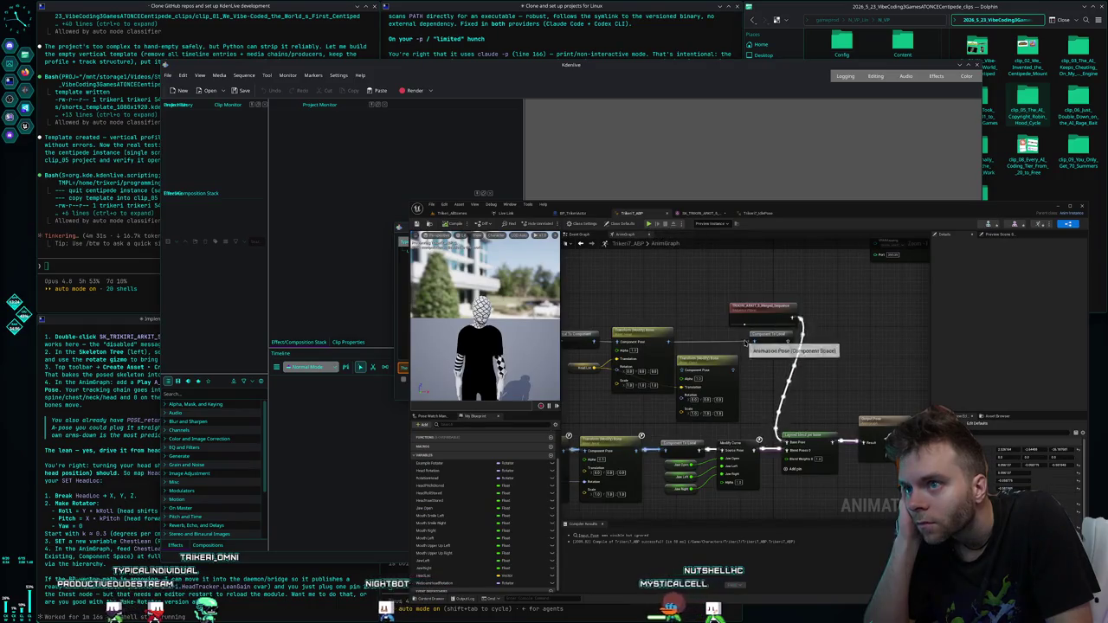
{"action": "left_click", "coordinate": [788, 310]}
{"action": "key", "text": "Delete"}
- Add a Trikeri7_IdlePose Sequence Player wired to Base Pose and save the blueprint
{"action": "right_click", "coordinate": [803, 320]}
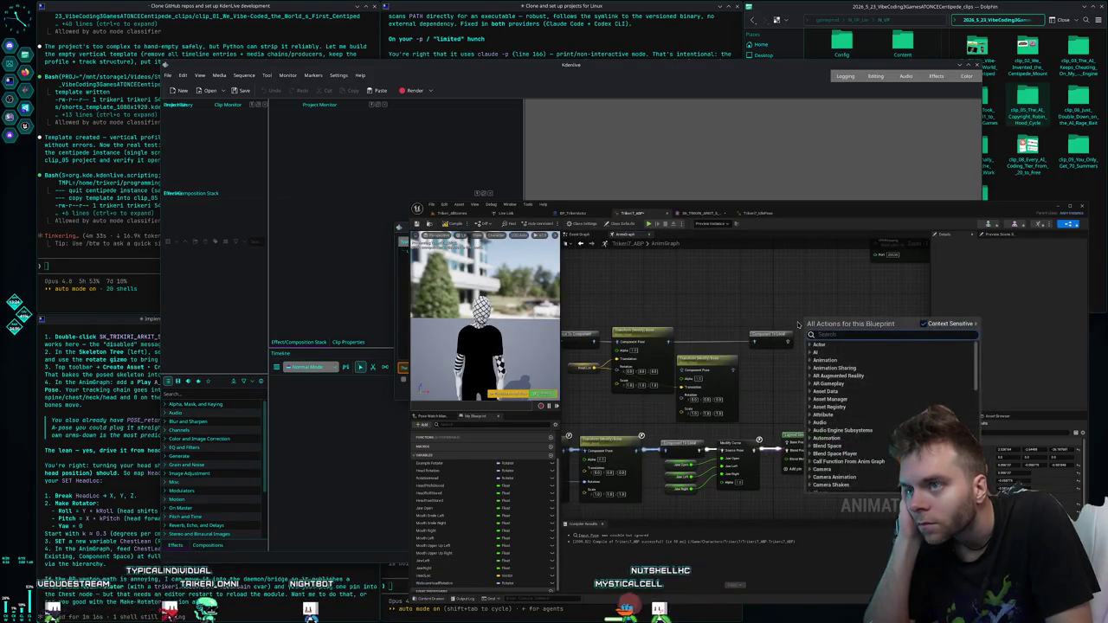
{"action": "type", "text": "play sequen"}
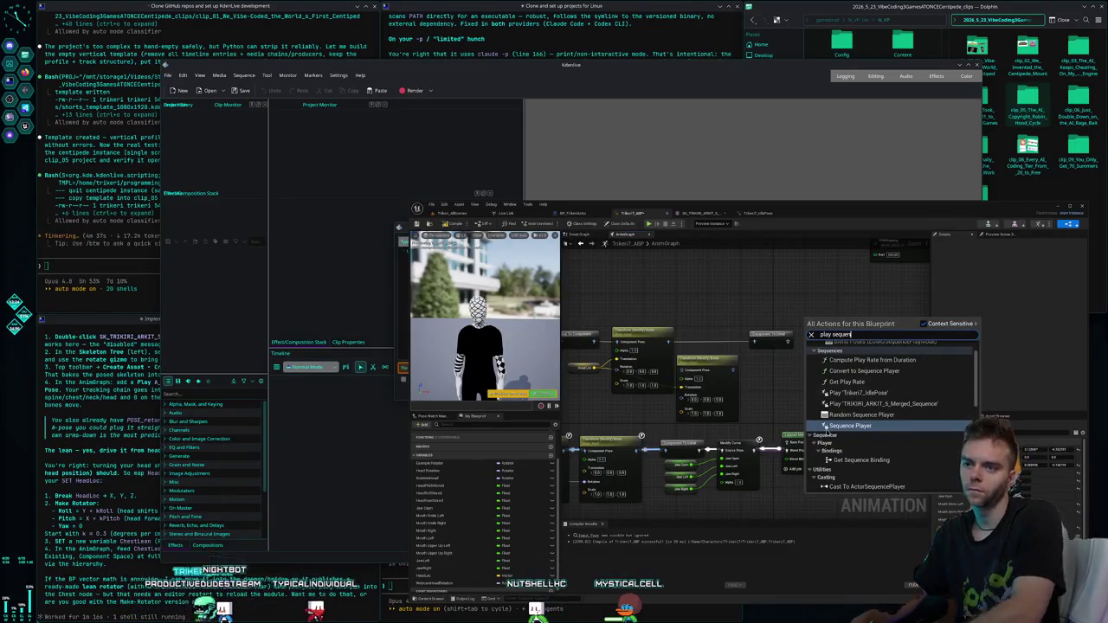
{"action": "left_click", "coordinate": [861, 394]}
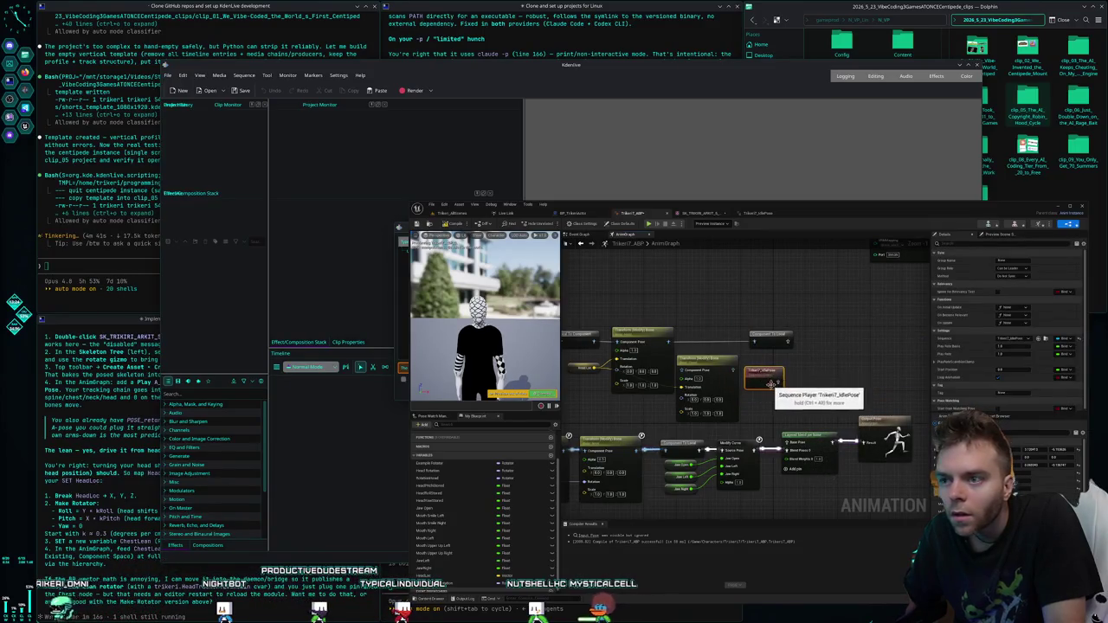
{"action": "left_click_drag", "start_coordinate": [781, 379], "coordinate": [785, 442]}
{"action": "left_click", "coordinate": [812, 404]}
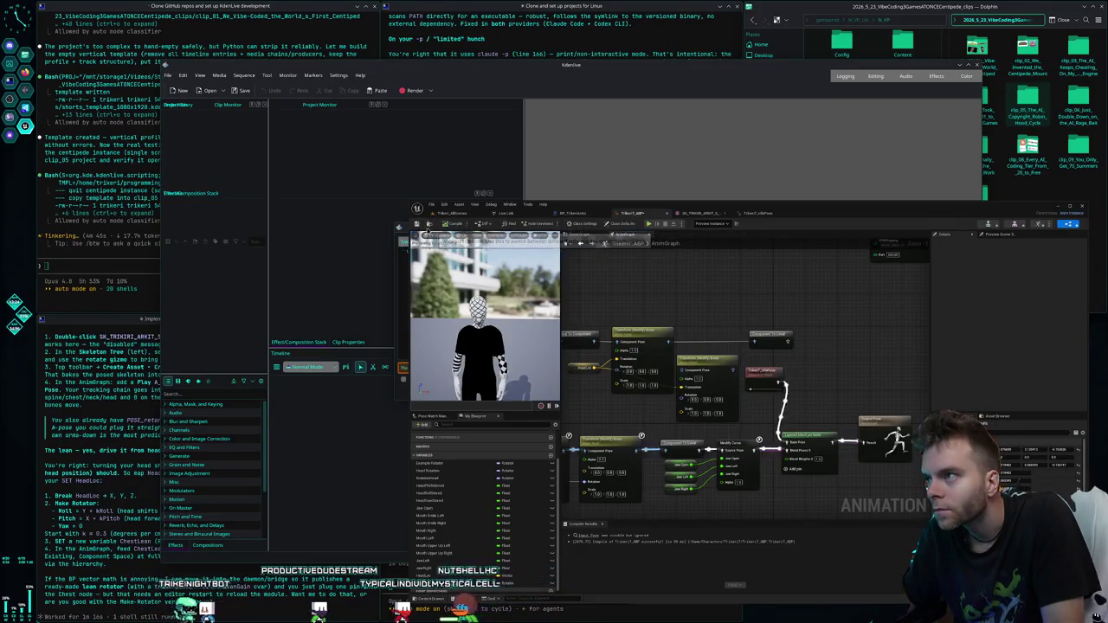
{"action": "key", "text": "ctrl+s"}
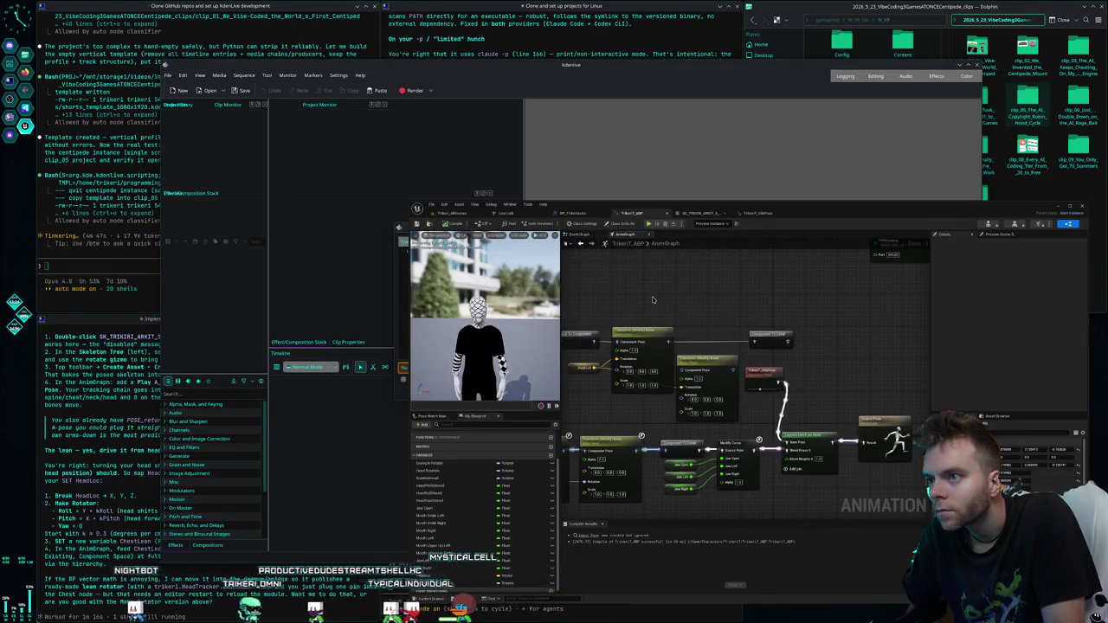
{"action": "scroll", "coordinate": [703, 299], "scroll_direction": "down", "scroll_amount": 2}
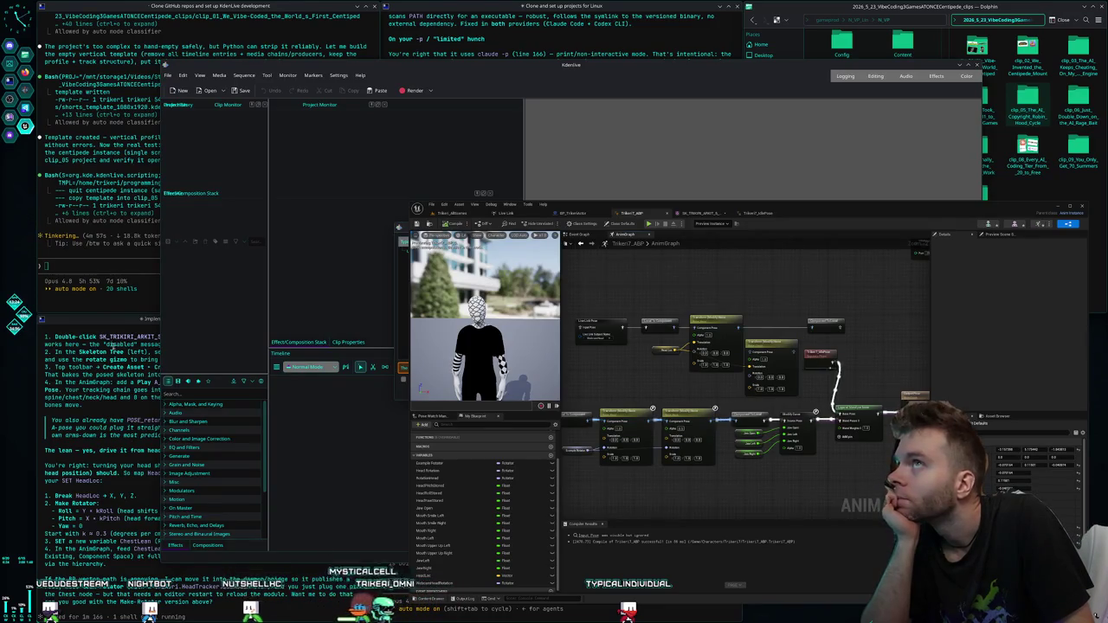
{"action": "left_click", "coordinate": [137, 381]}
{"action": "left_click", "coordinate": [399, 617]}
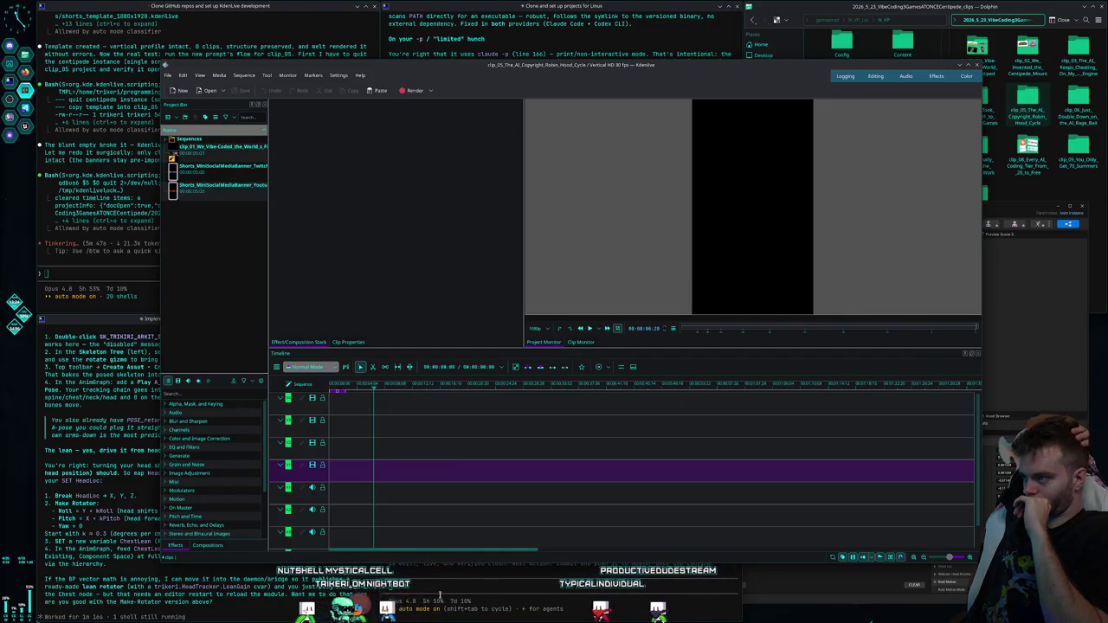
- Focus the Claude Code terminal once the clip_05 Kdenlive project has loaded
{"action": "left_click", "coordinate": [59, 272]}
- Ask Claude Code to run the Kdenlive tests without stealing desktop focus, interrupting its command
{"action": "type", "text": "is there a way for you to "}
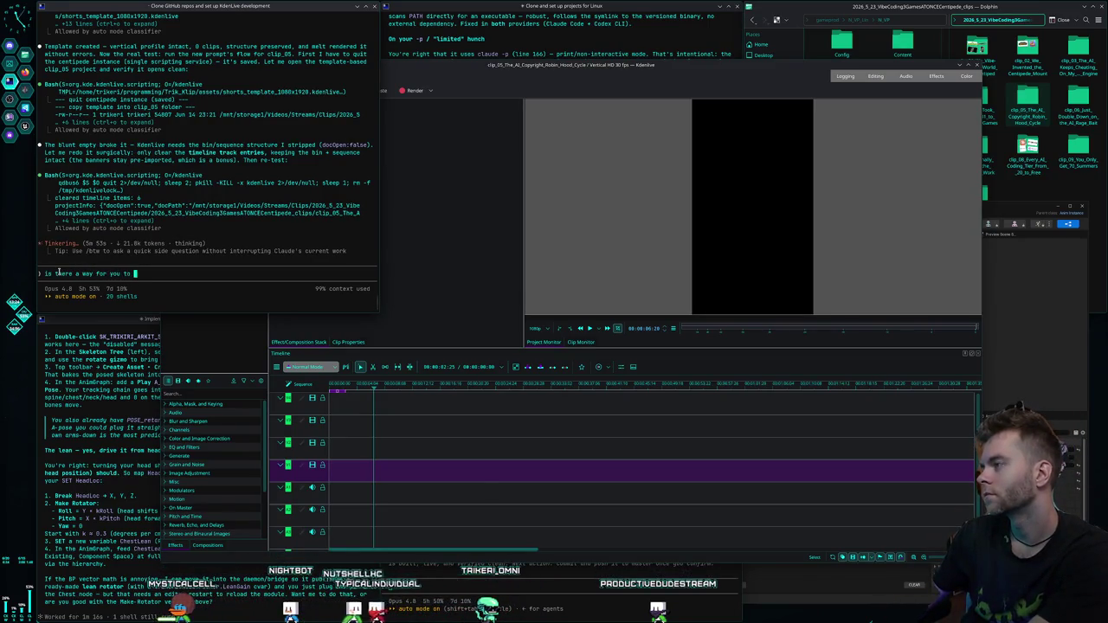
{"action": "type", "text": "run these tests without the window taking focus"}
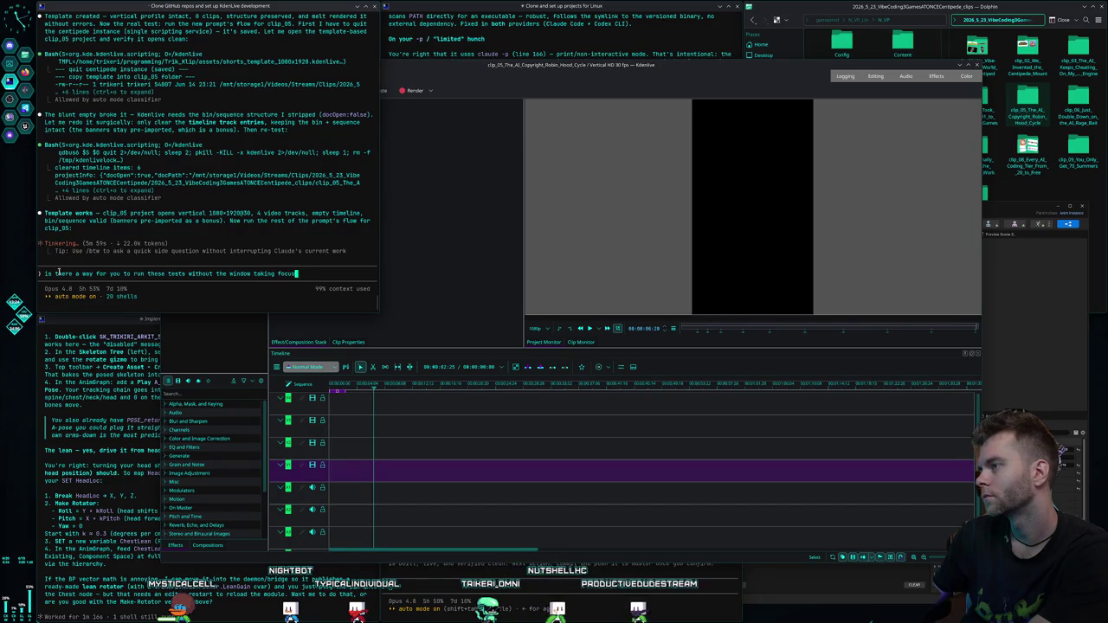
{"action": "type", "text": " on my deskt"}
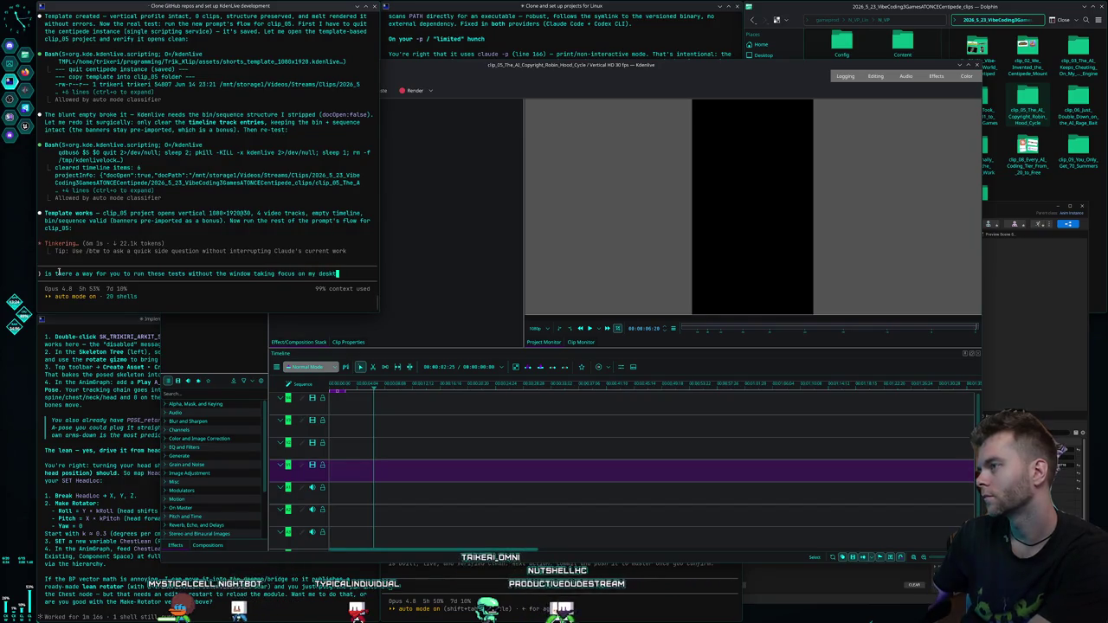
{"action": "type", "text": "op? t"}
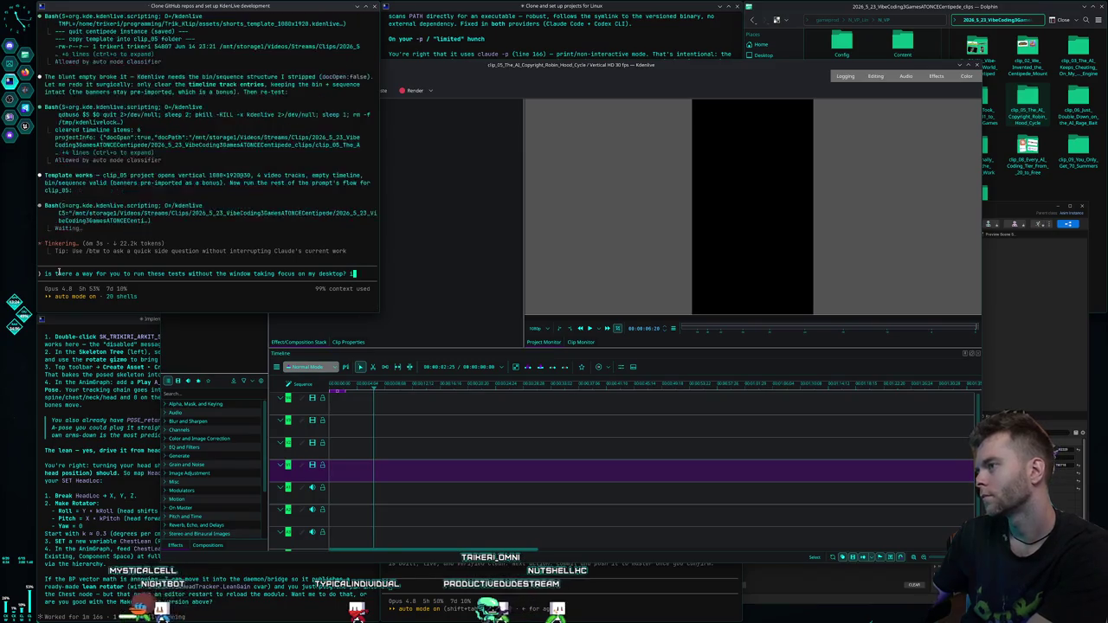
{"action": "type", "text": "hats what the pr"}
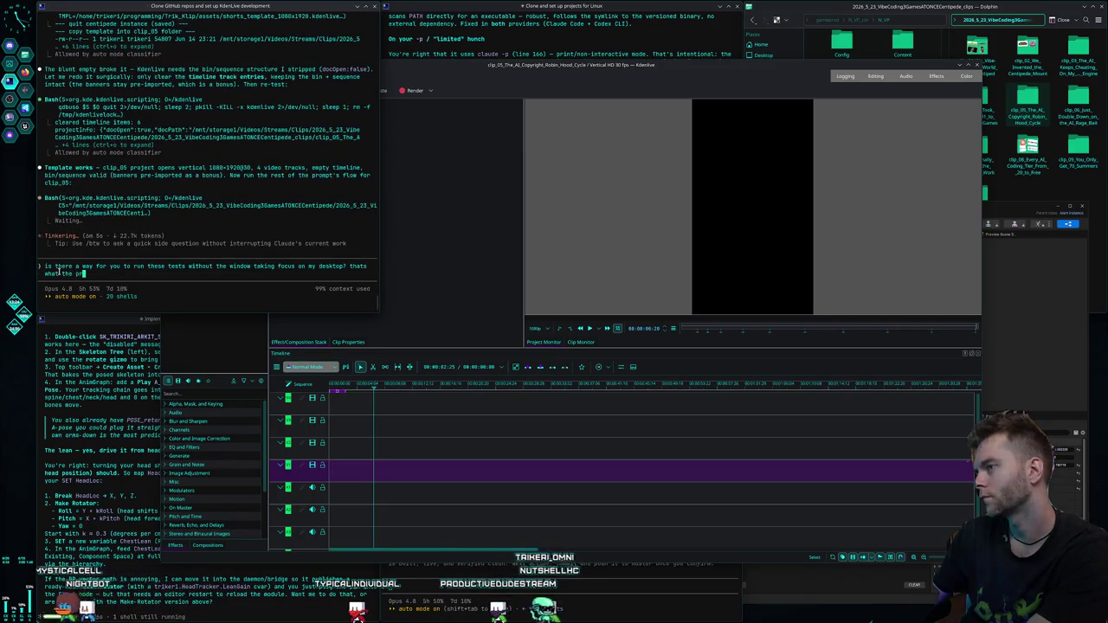
{"action": "type", "text": "ompt should inst"}
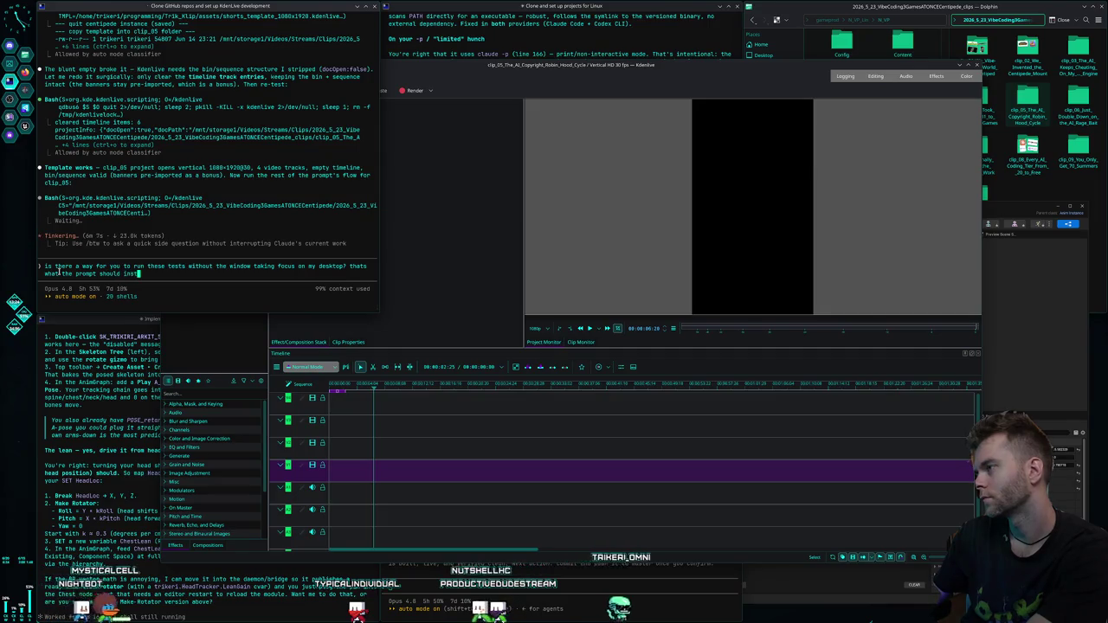
{"action": "type", "text": "ruct claude to "}
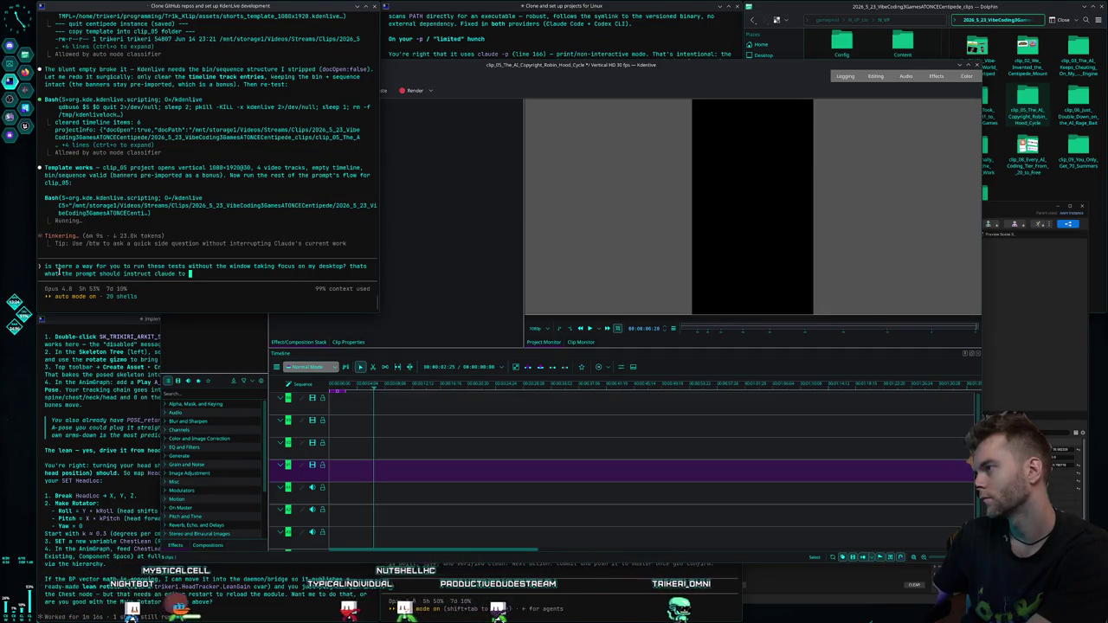
{"action": "type", "text": "do too with kdenlive"}
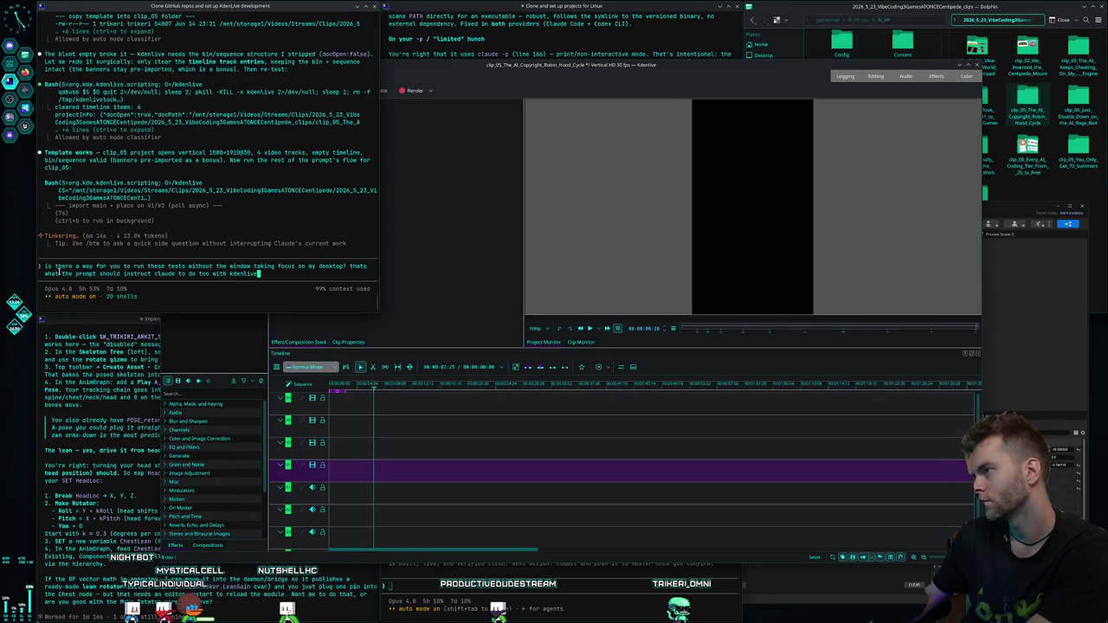
{"action": "key", "text": "Return"}
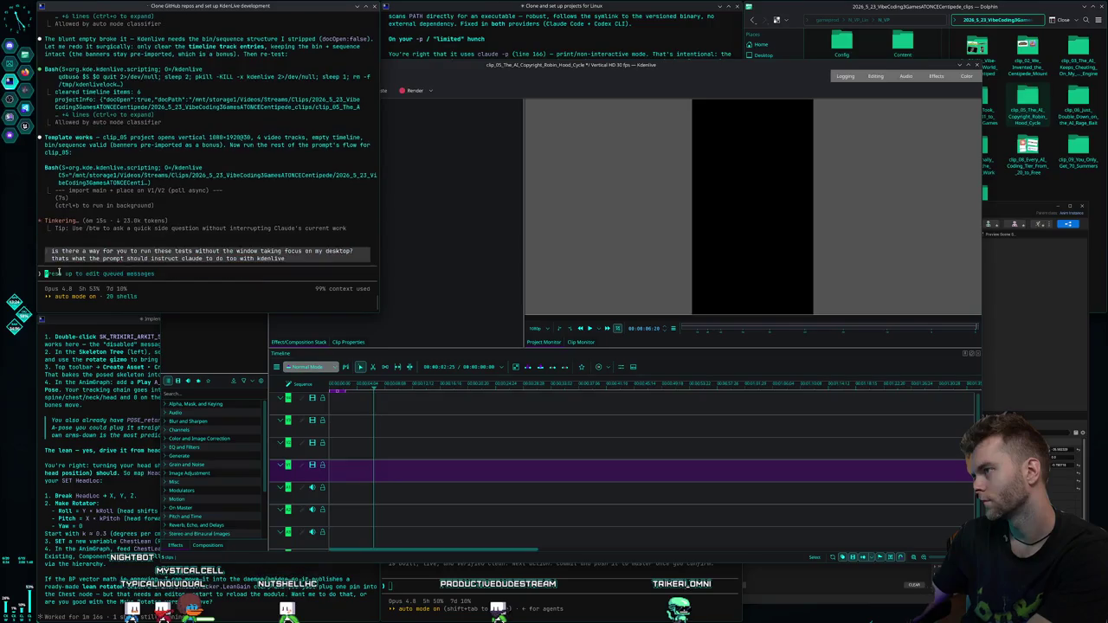
{"action": "key", "text": "Escape"}
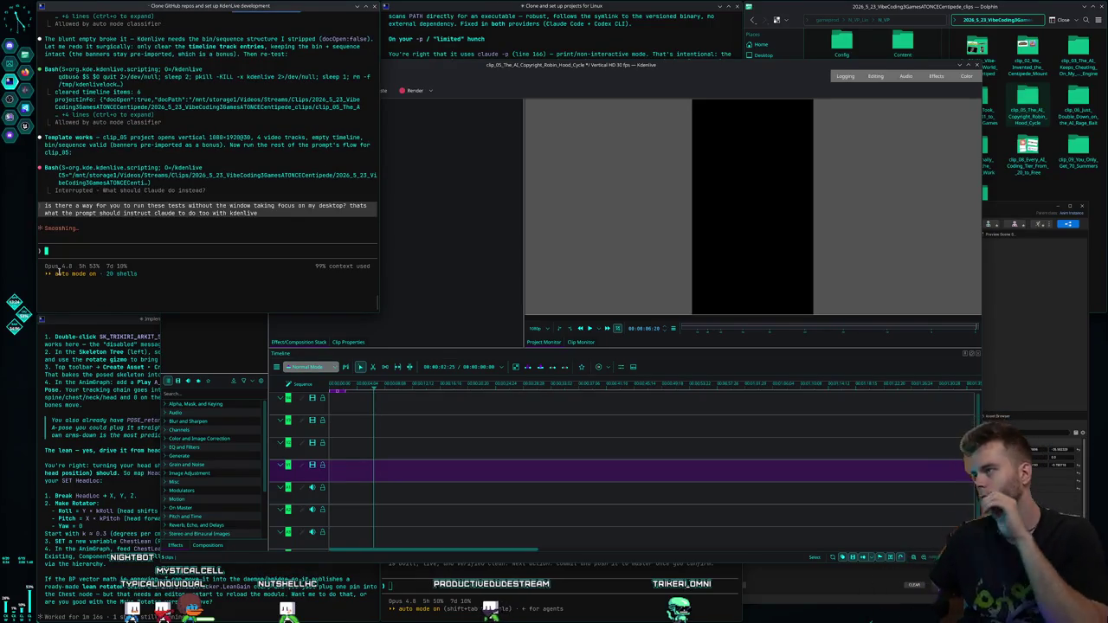